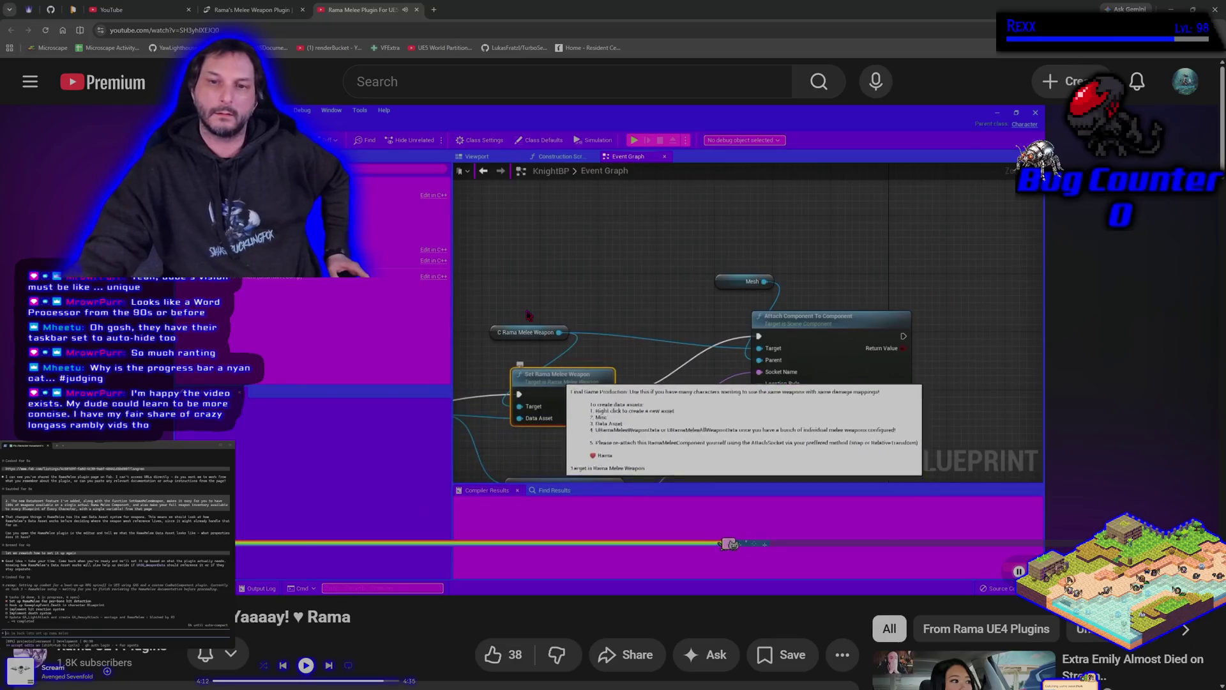
- Pause the Rama Melee tutorial on the KnightBP graph where an array Get feeds Set Rama Melee Weapon
left_click(528, 315)
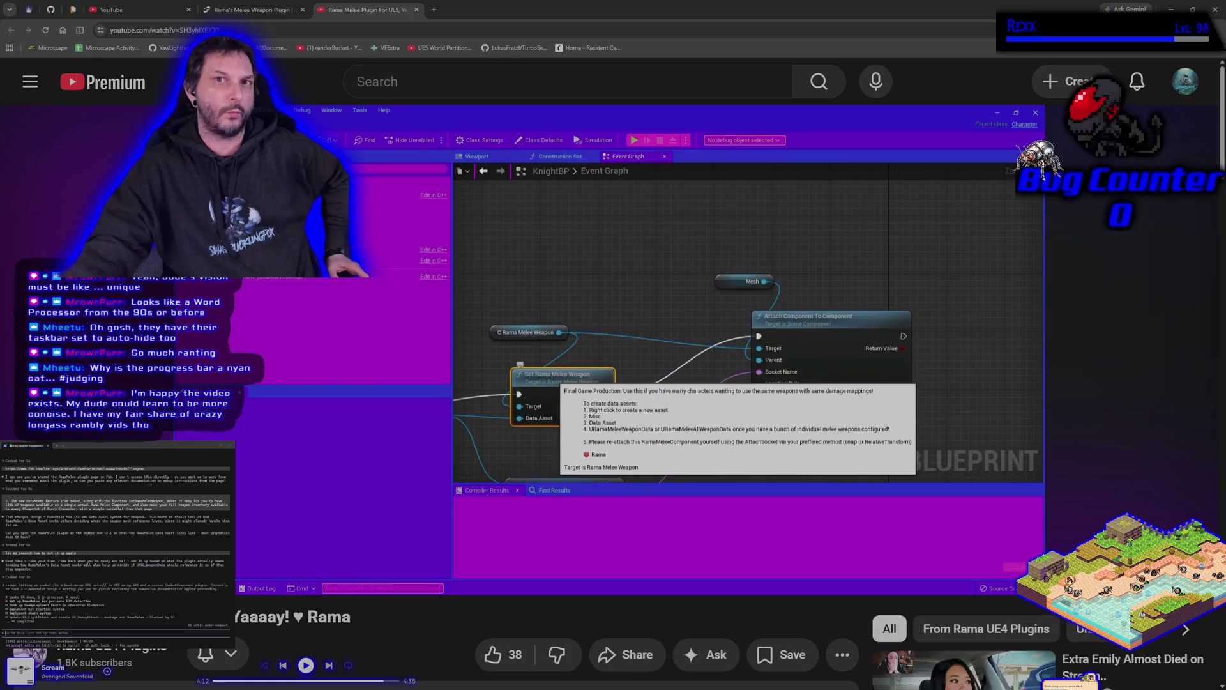
mouse_move(528, 315)
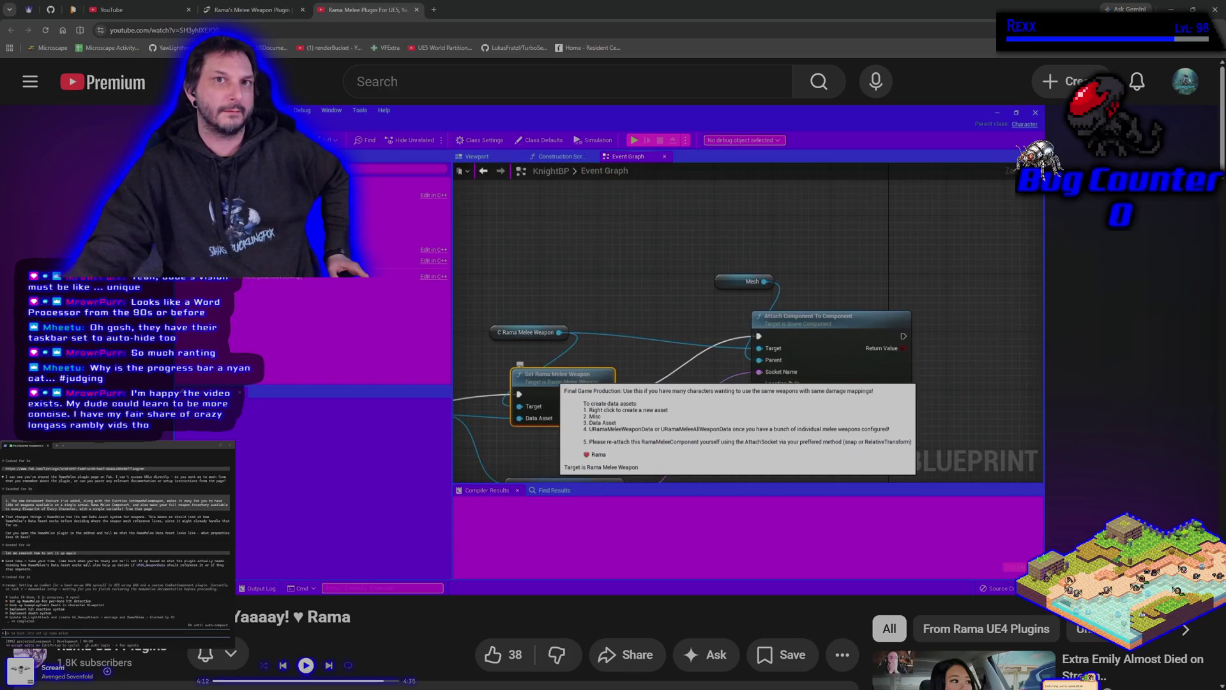
mouse_move(578, 288)
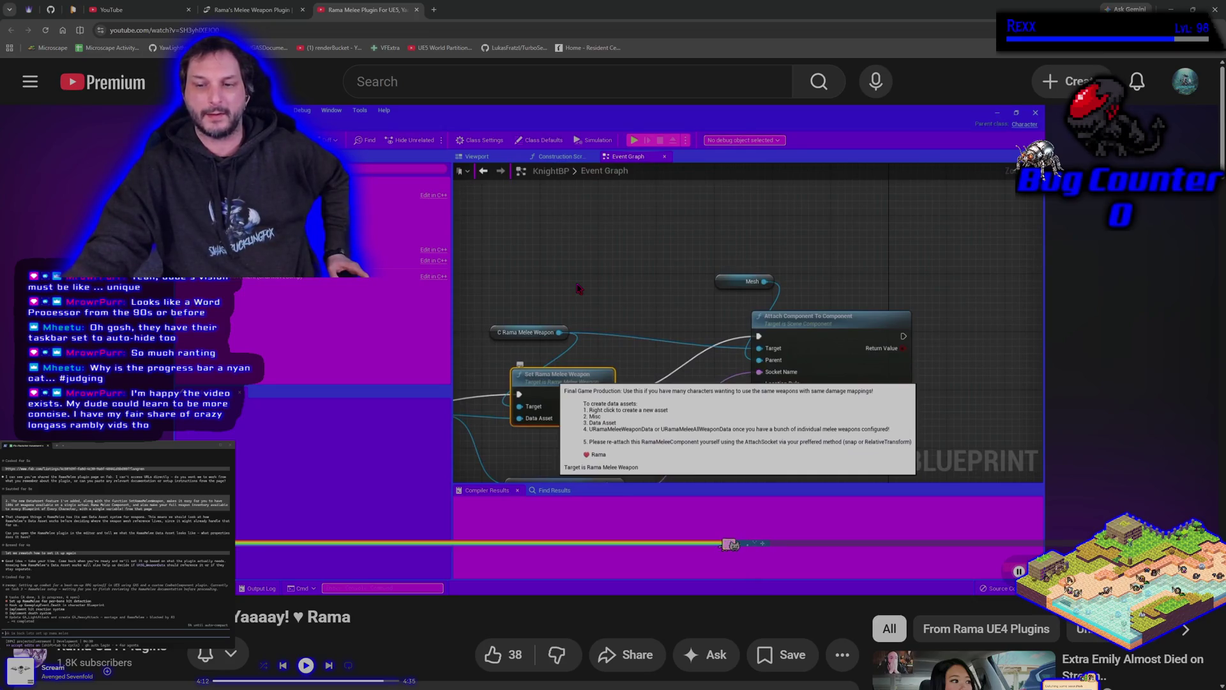
left_click(544, 318)
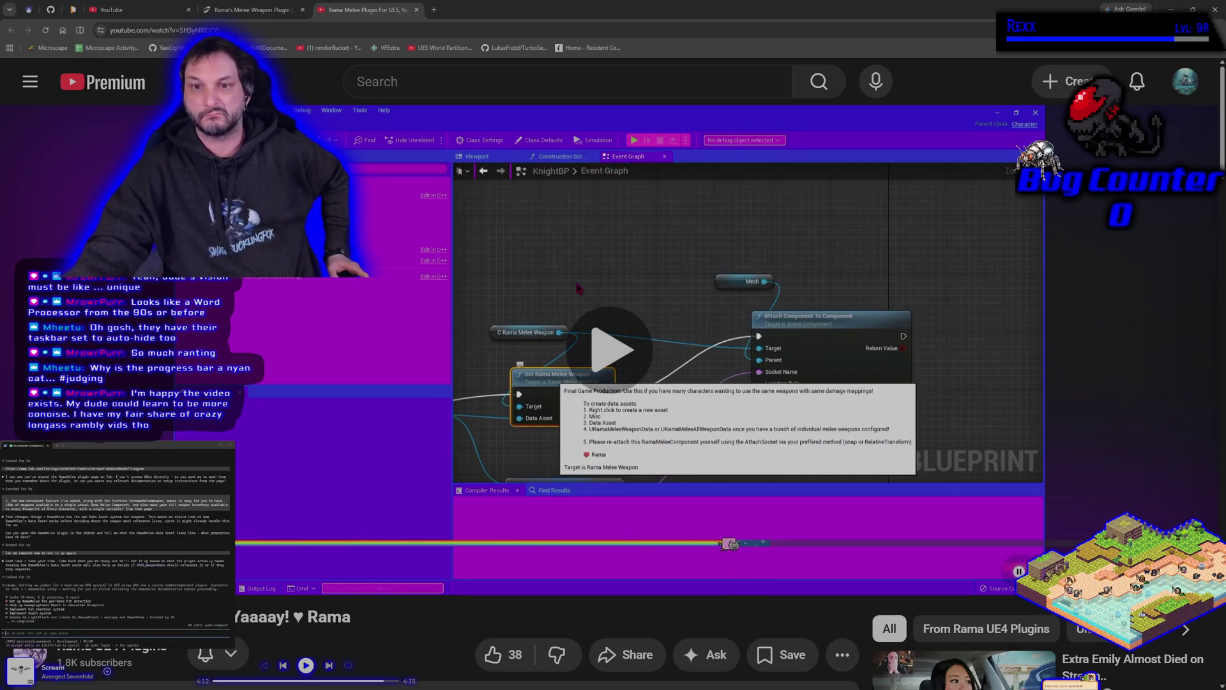
left_click(544, 317)
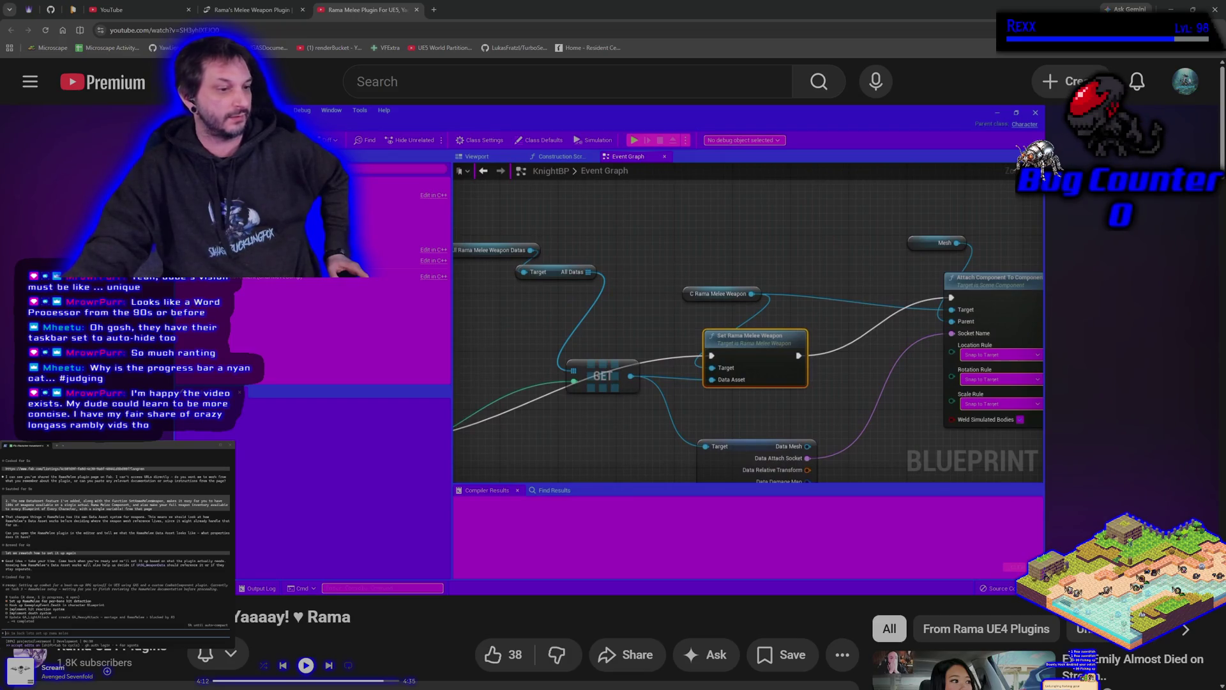
- Play the tutorial onward and stop it at the SetWeapon custom event wired into the array Get
mouse_move(599, 439)
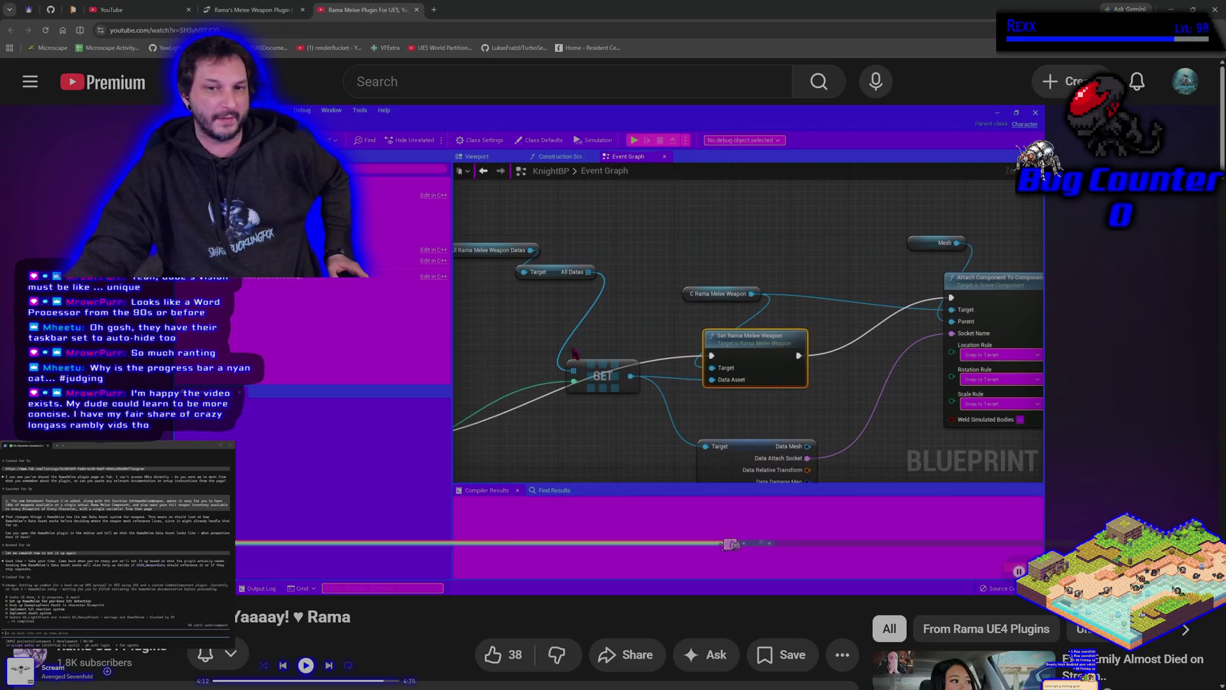
left_click(599, 439)
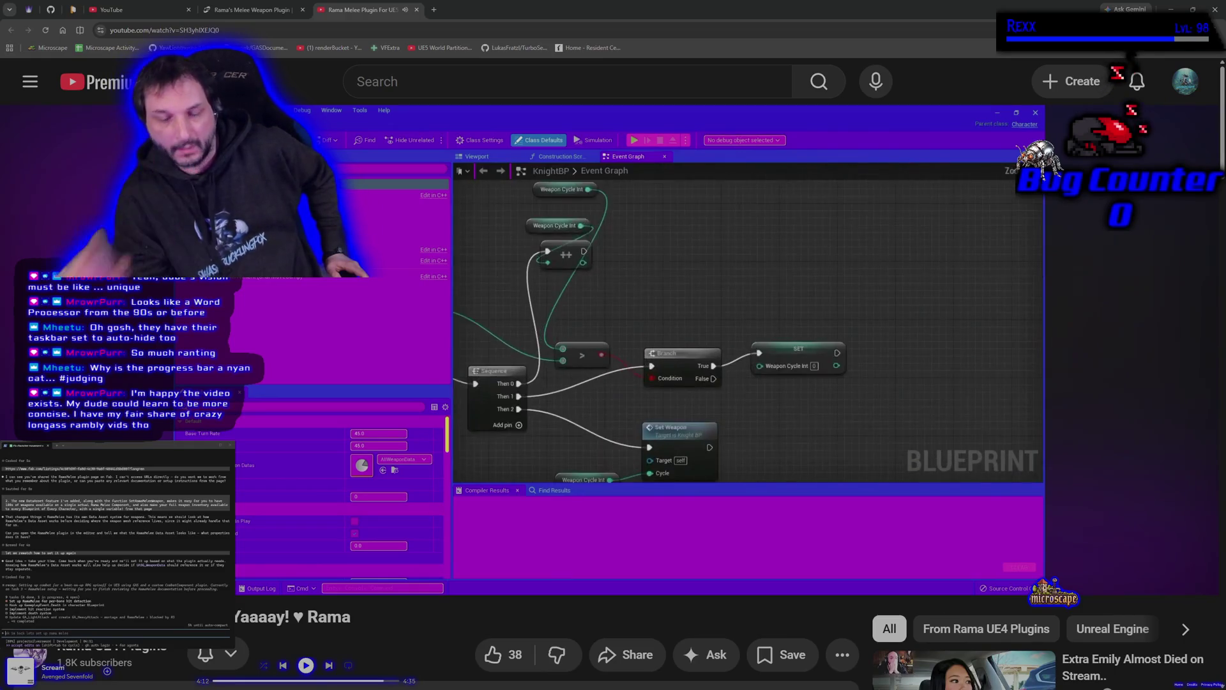
key("space")
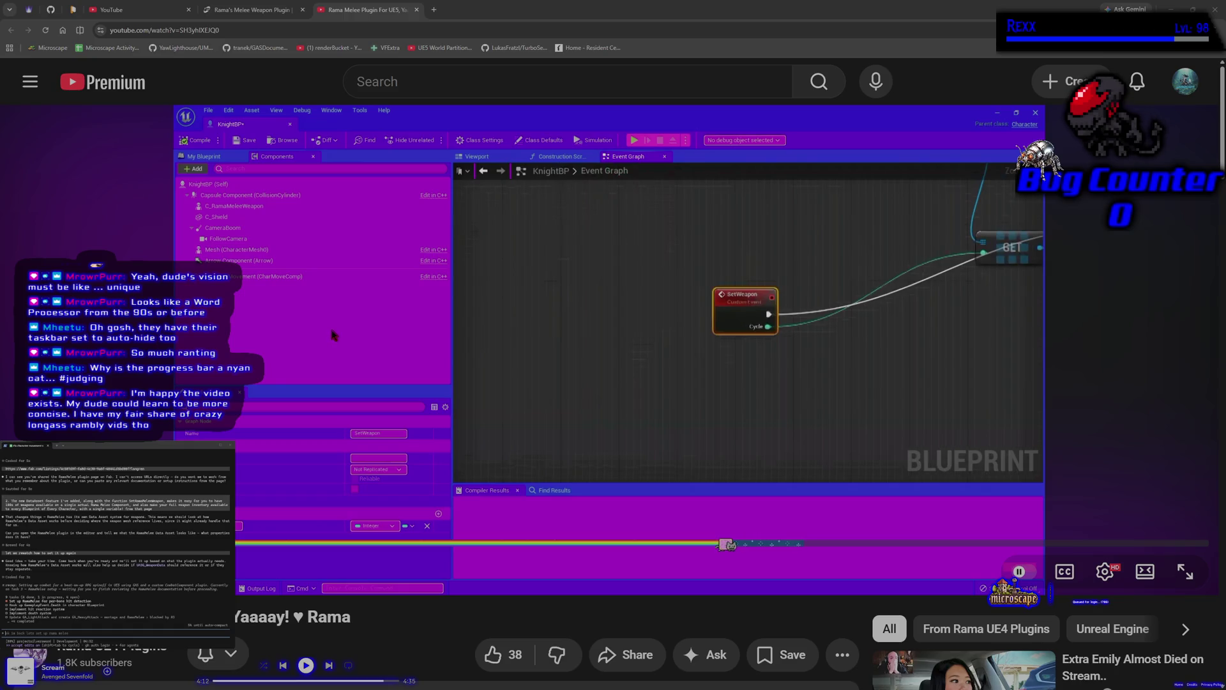
- Rewind the tutorial to pause on the WornHammer_SkM mesh setting, then let it play on
key("Left")
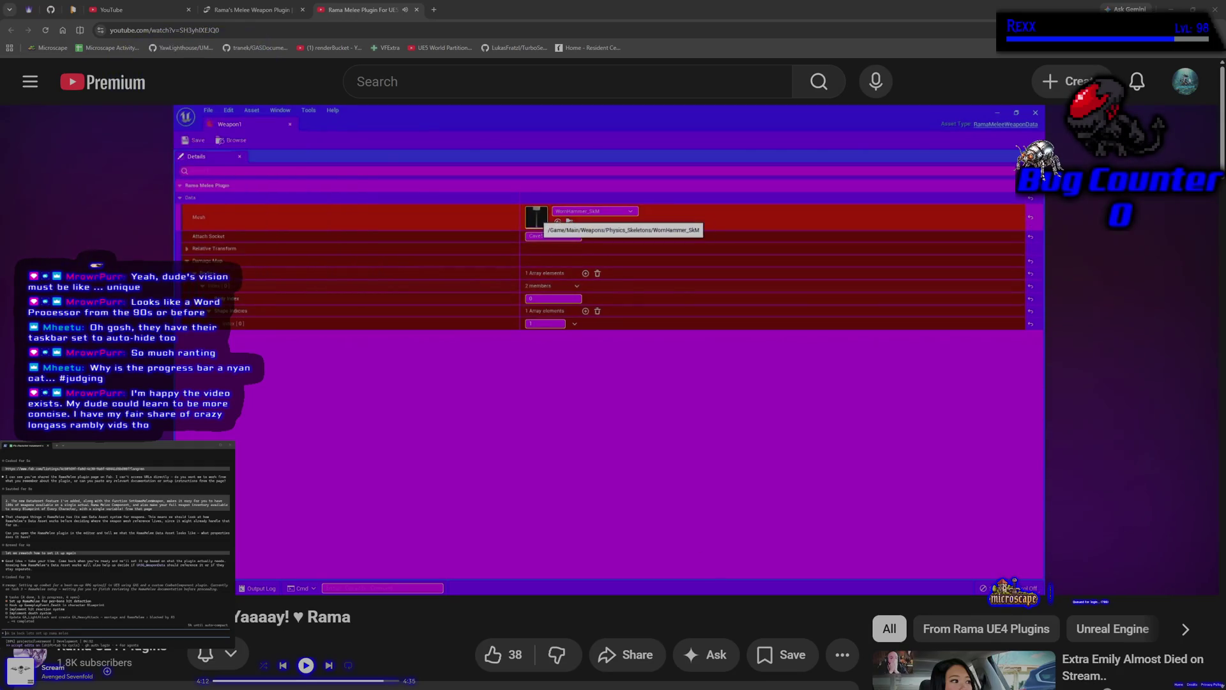
left_click(429, 397)
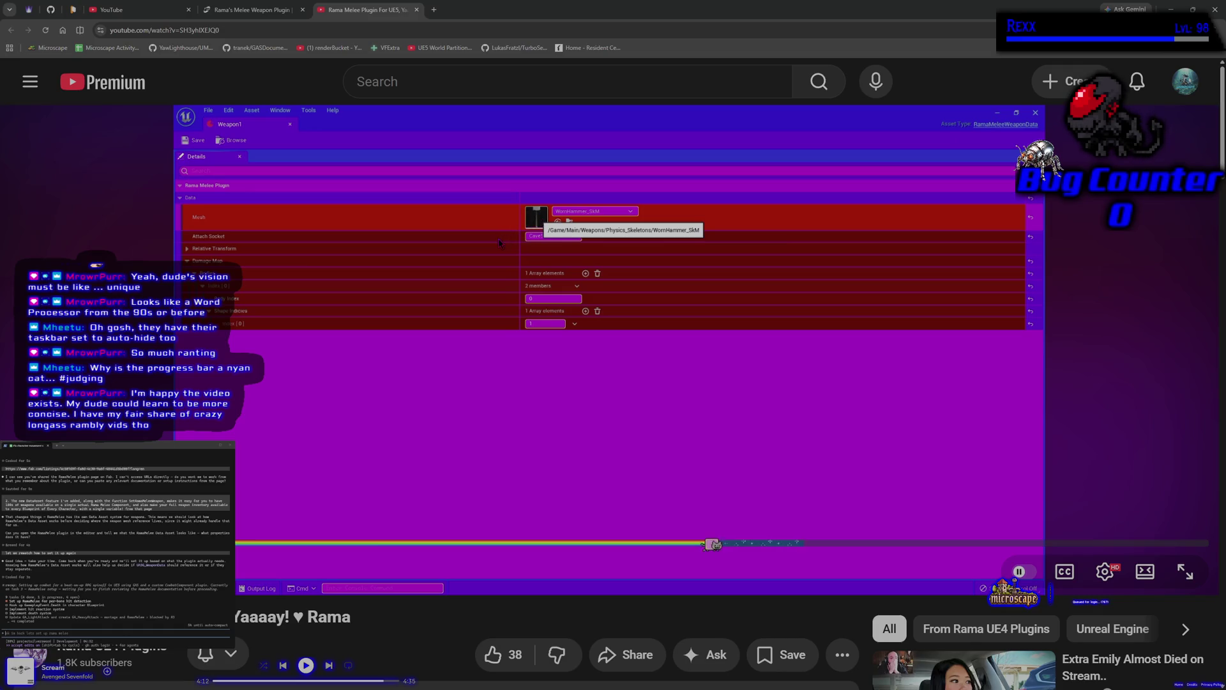
left_click(517, 421)
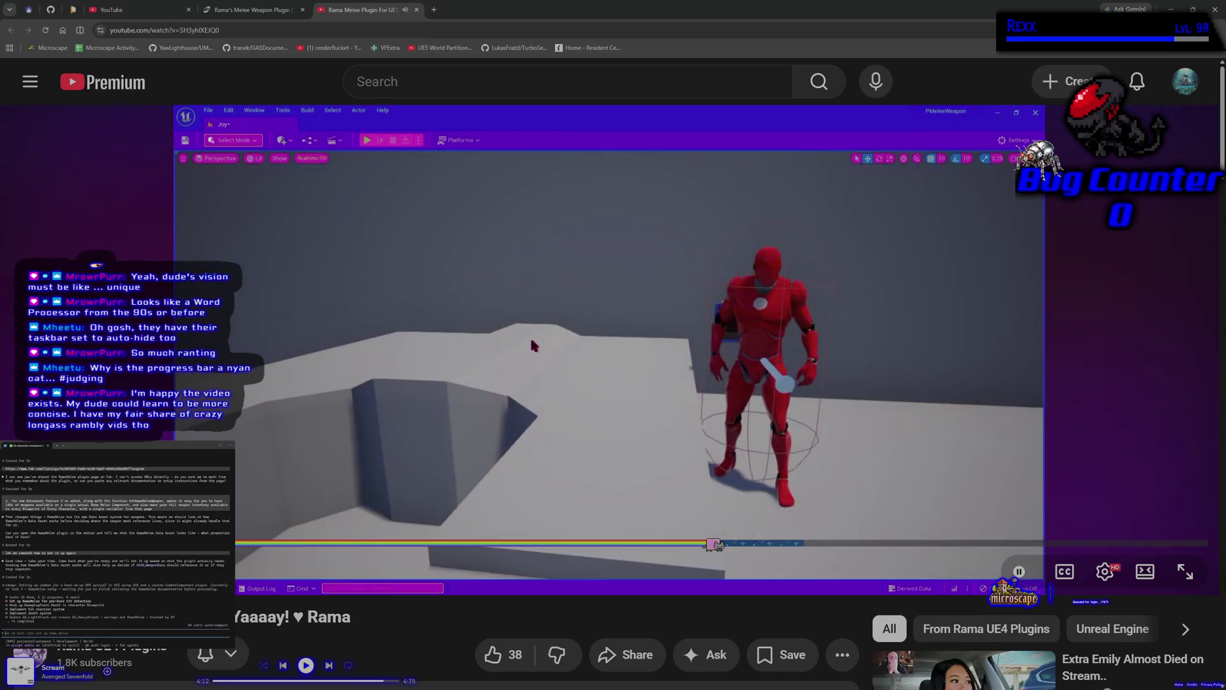
- Pause on the red character level, resume, and drag the scrubber toward 13:19
left_click(547, 377)
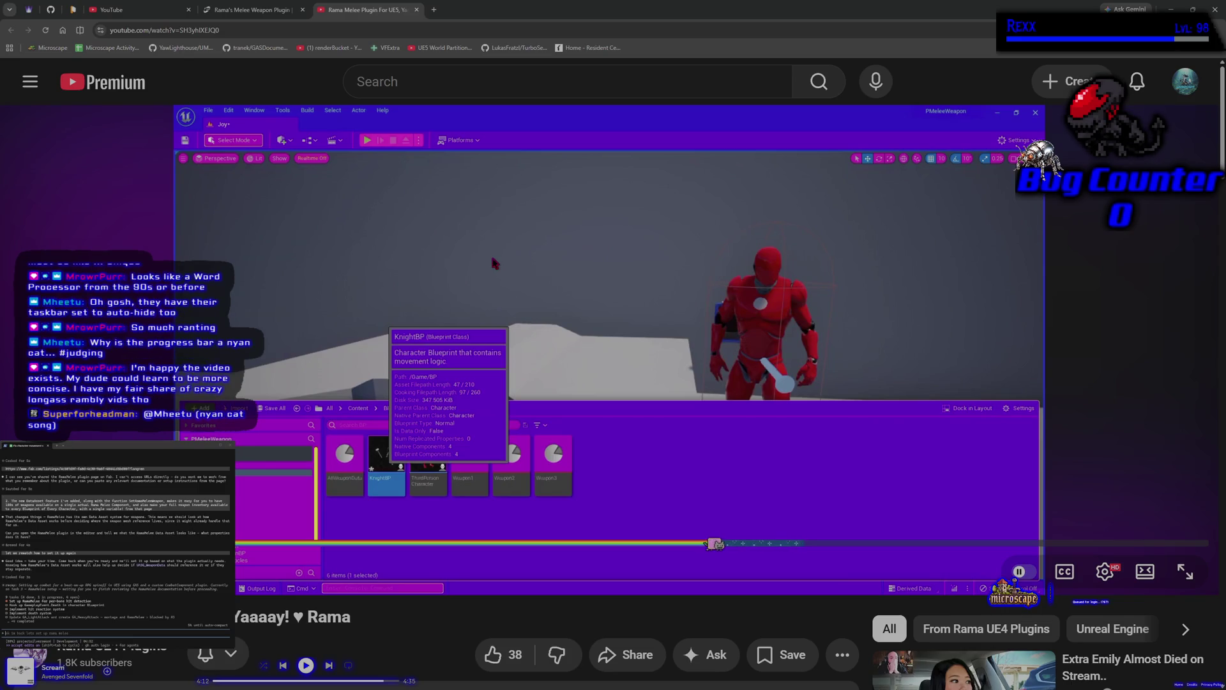
left_click(300, 272)
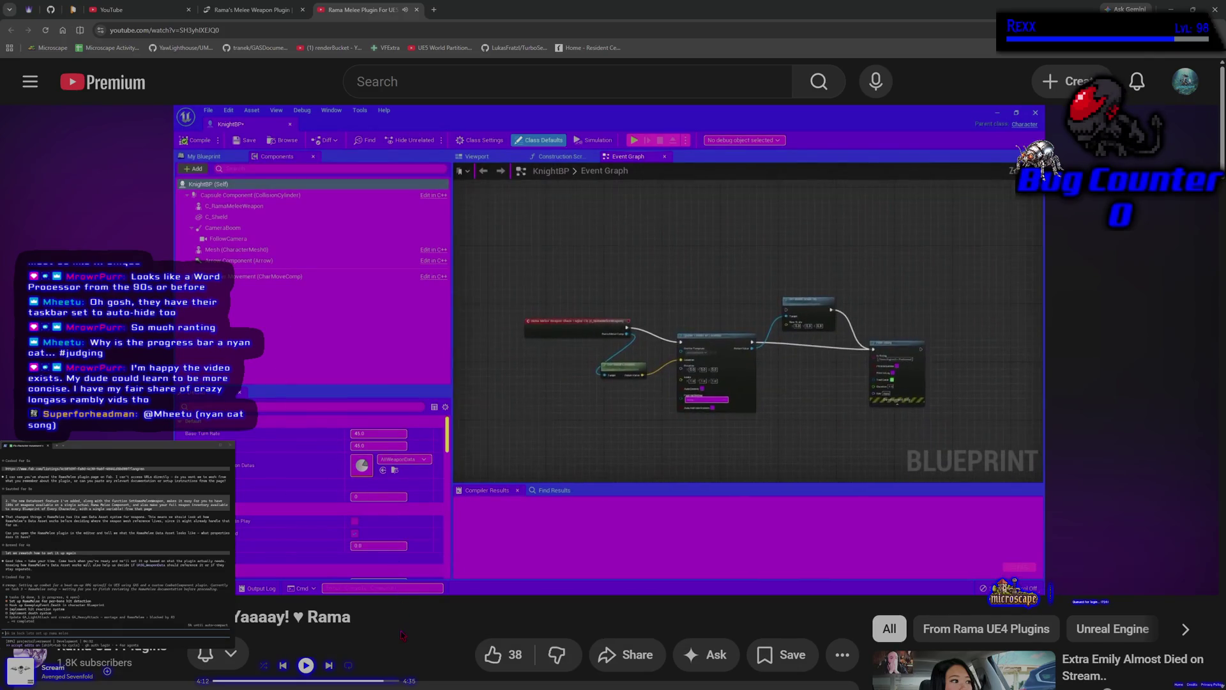
mouse_move(717, 544)
left_mouse_down()
mouse_move(741, 546)
mouse_move(520, 544)
mouse_move(716, 544)
left_mouse_up()
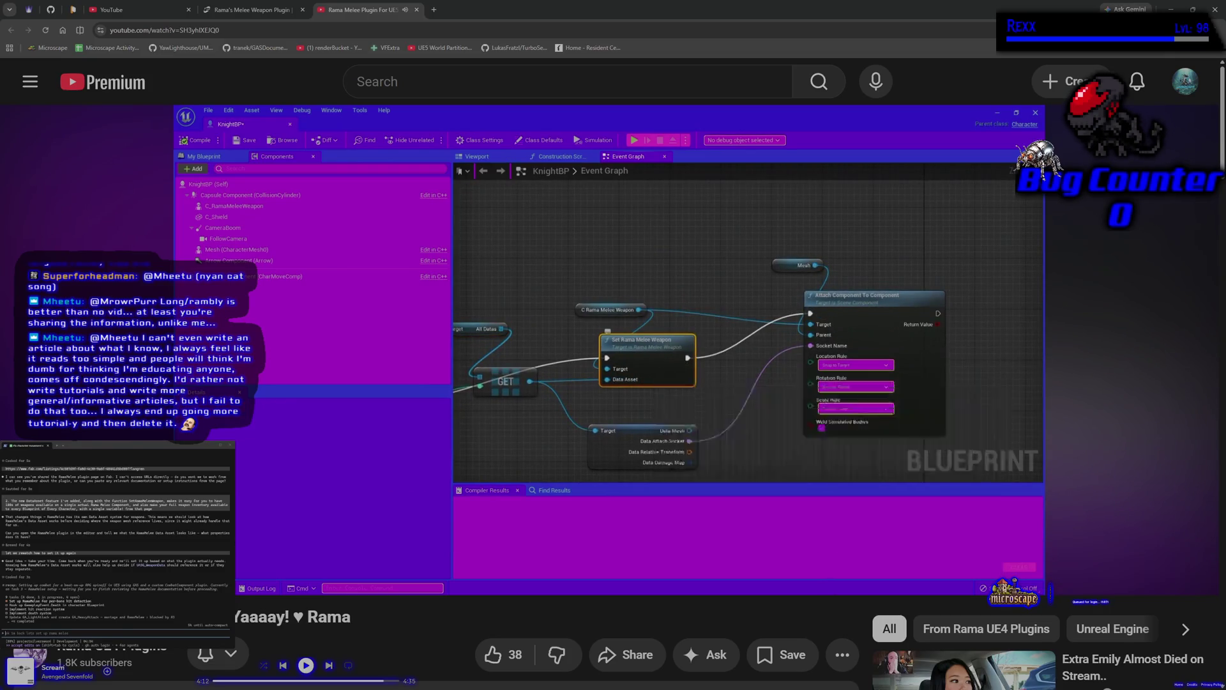
- Skip ahead to the C_RamaMeleeWeapon details showing Initial Overlaps During Swing Start set to False
mouse_move(295, 365)
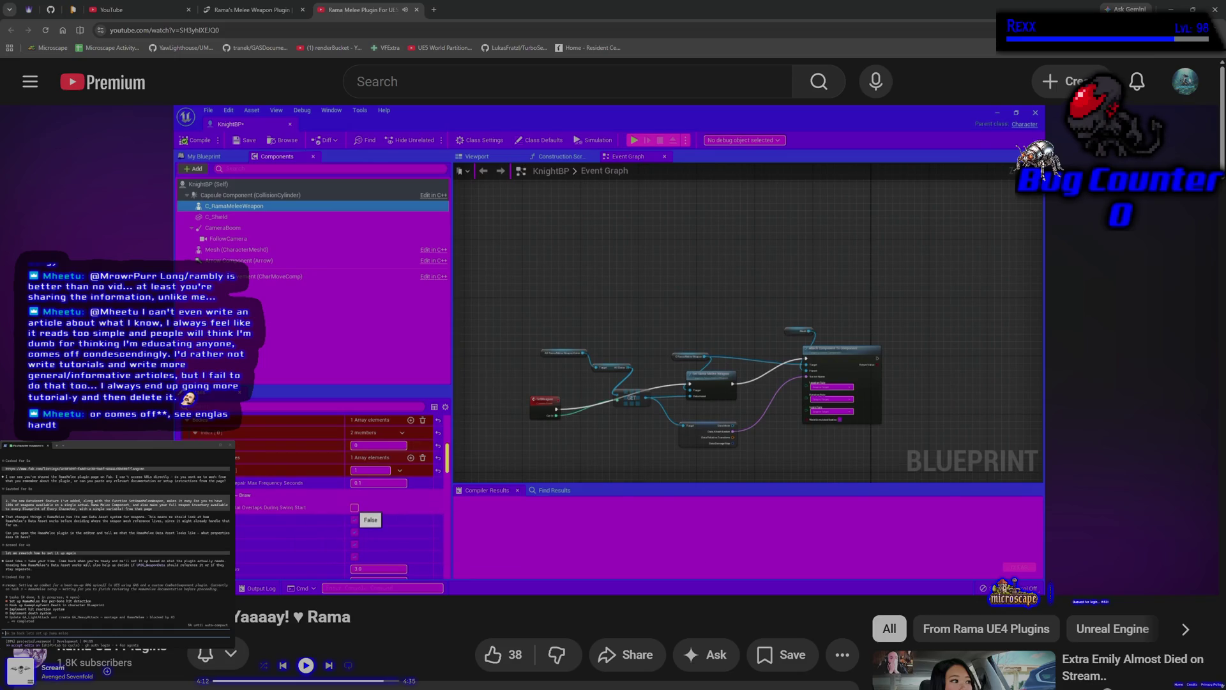
- Like the Rama Melee Plugin tutorial video, raising its like count to 39
mouse_move(546, 345)
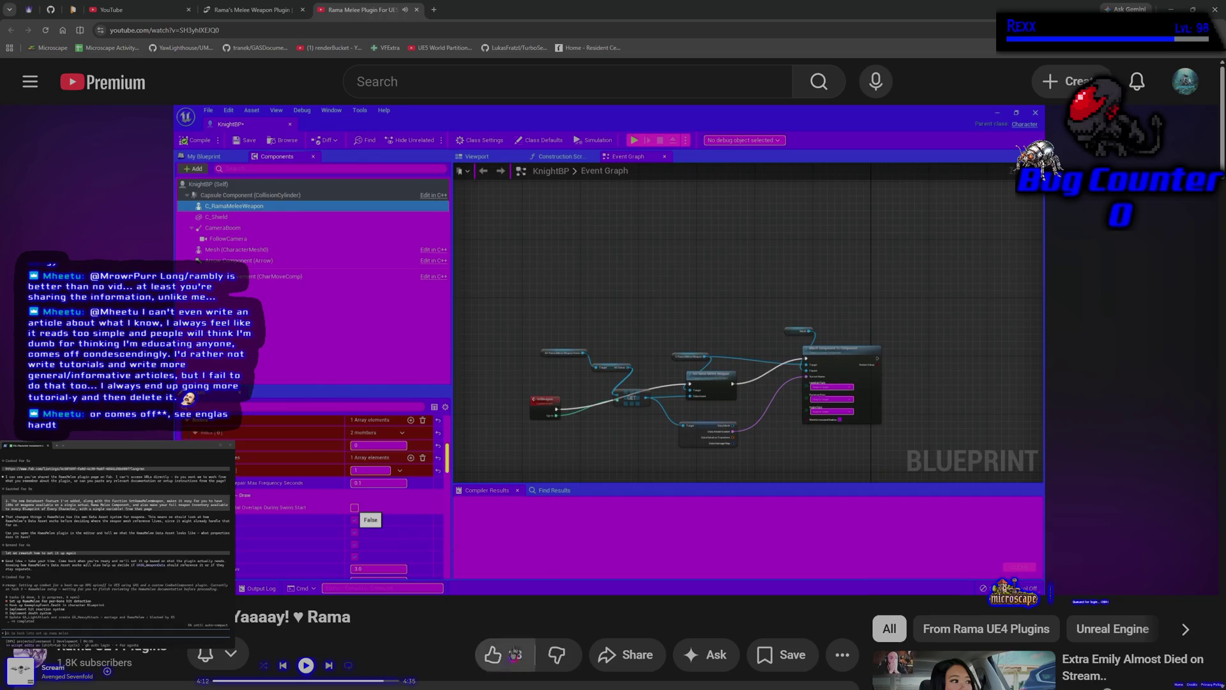
left_click(493, 654)
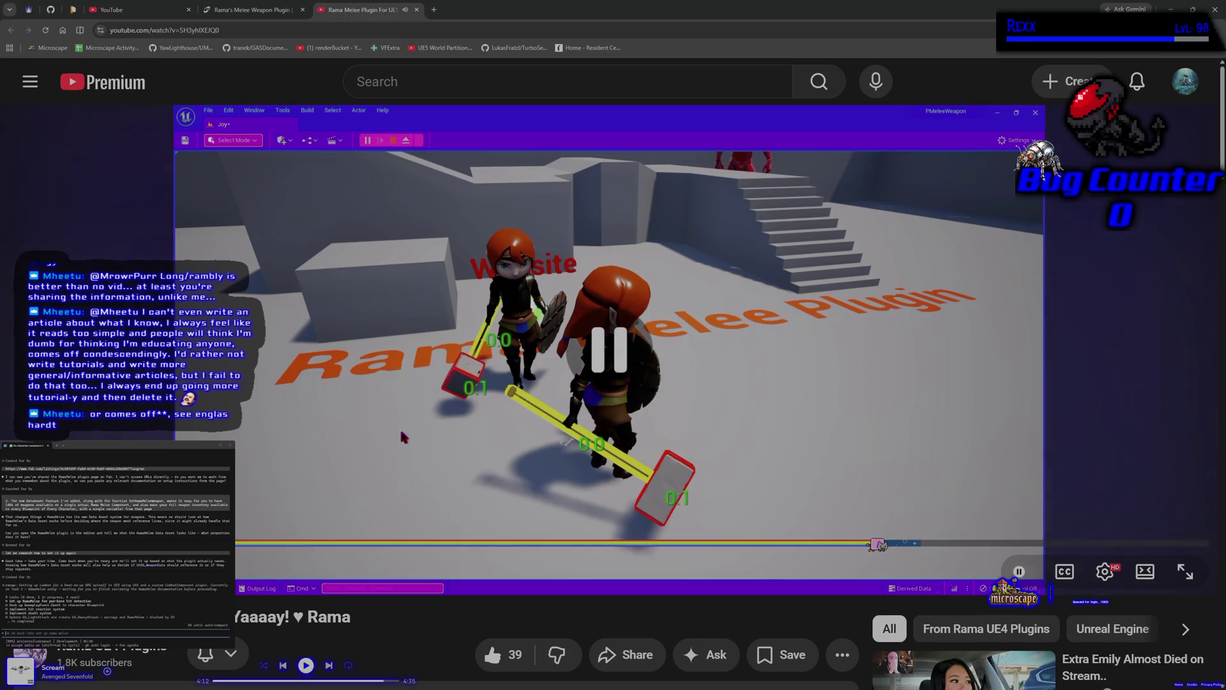
- Open the 5-video Rama Melee Plugin playlist from the Rama UE4 Plugins channel's Playlists
scroll(401, 432, "down", 6)
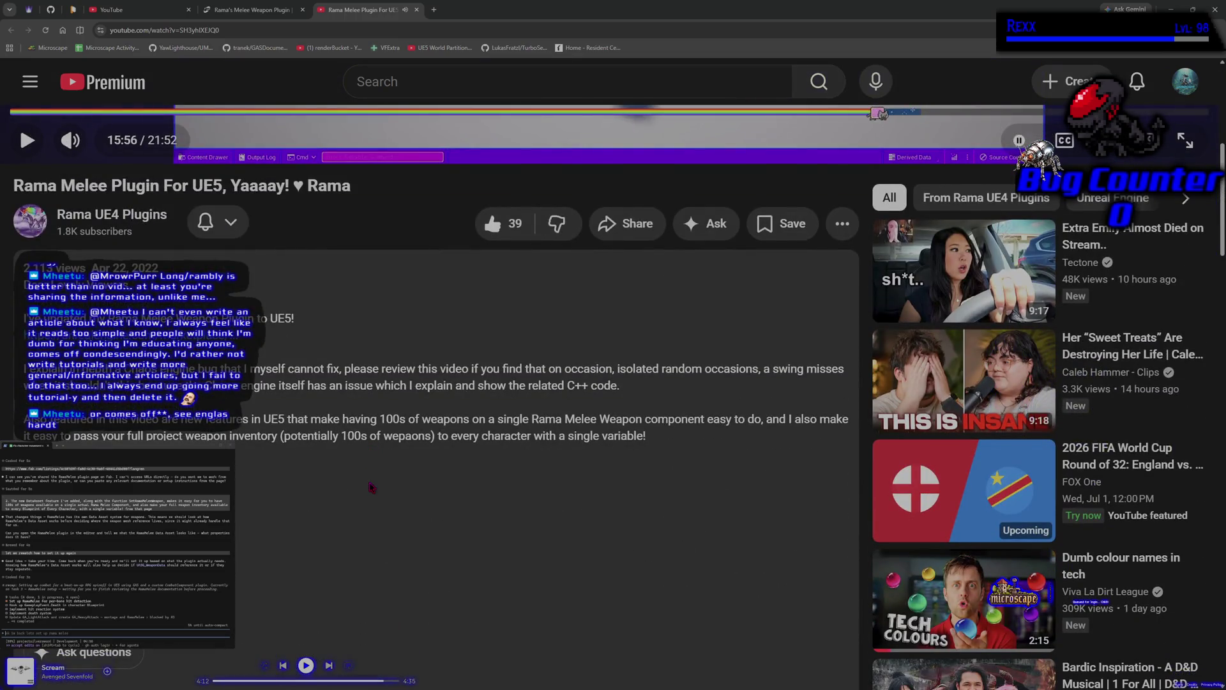
scroll(372, 487, "up", 6)
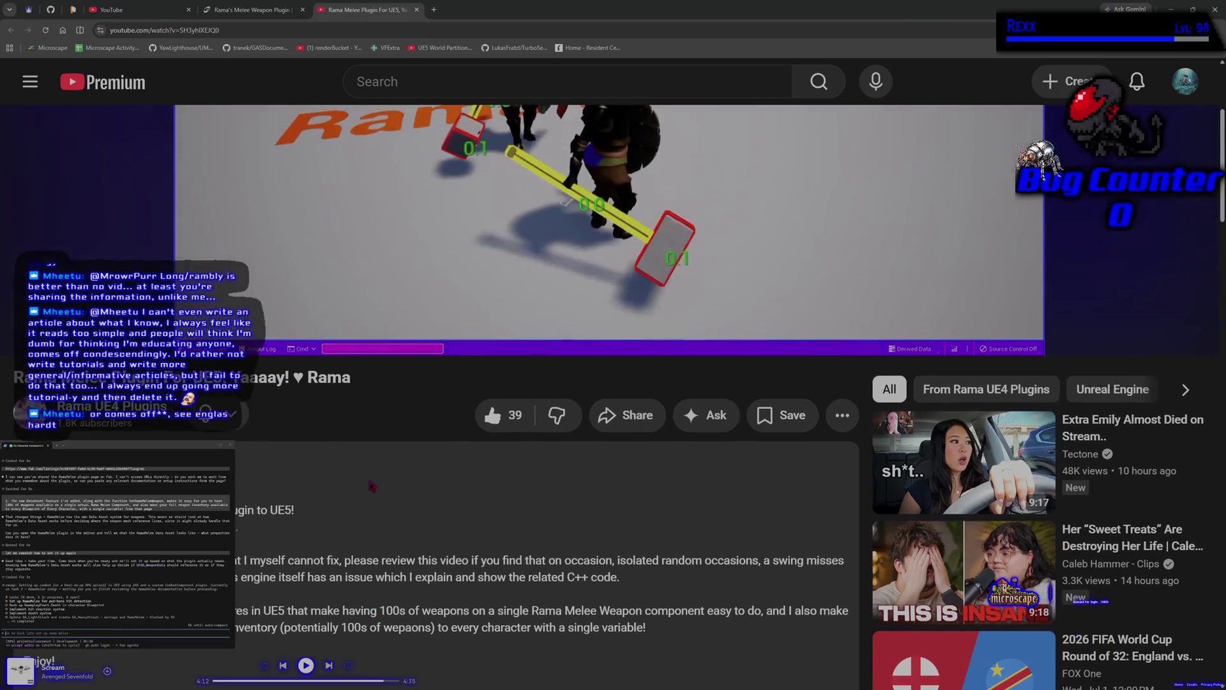
left_click(410, 391)
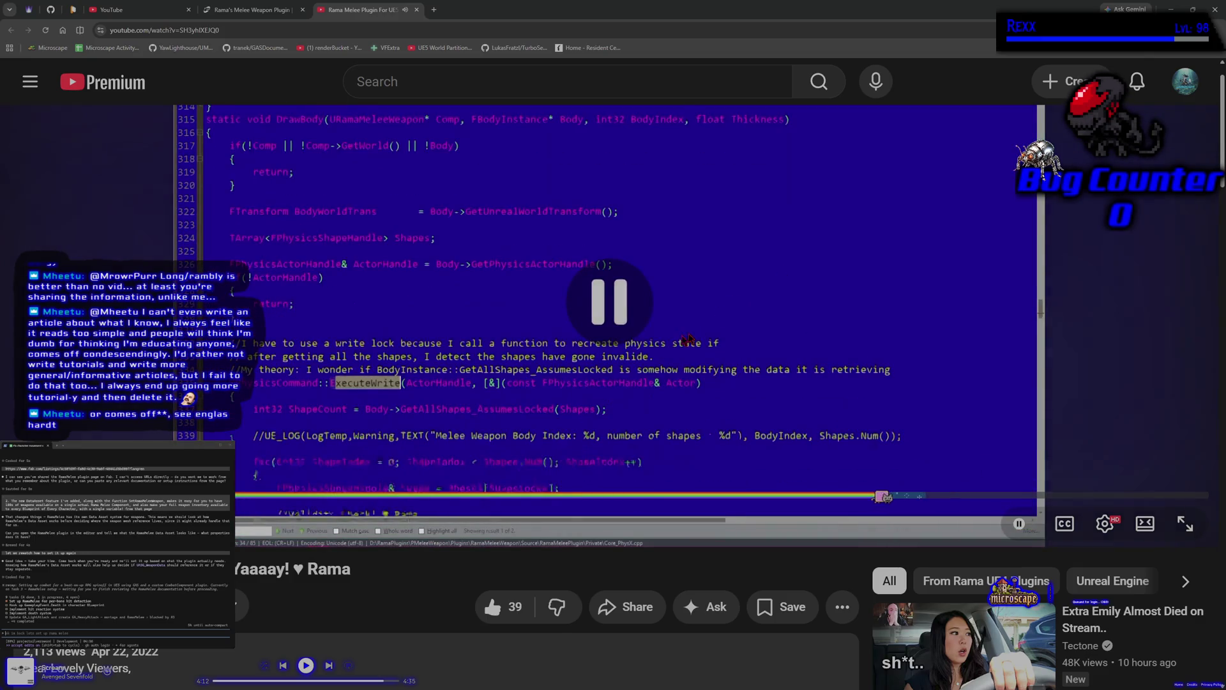
left_click(70, 604)
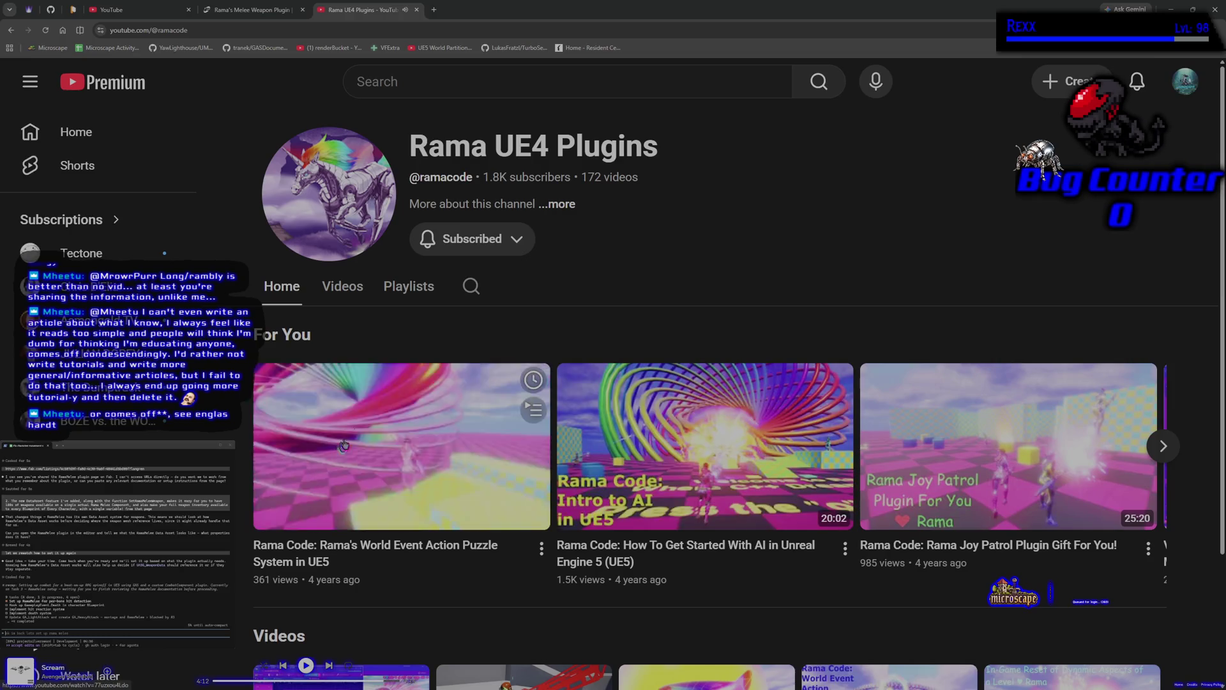
left_click(391, 286)
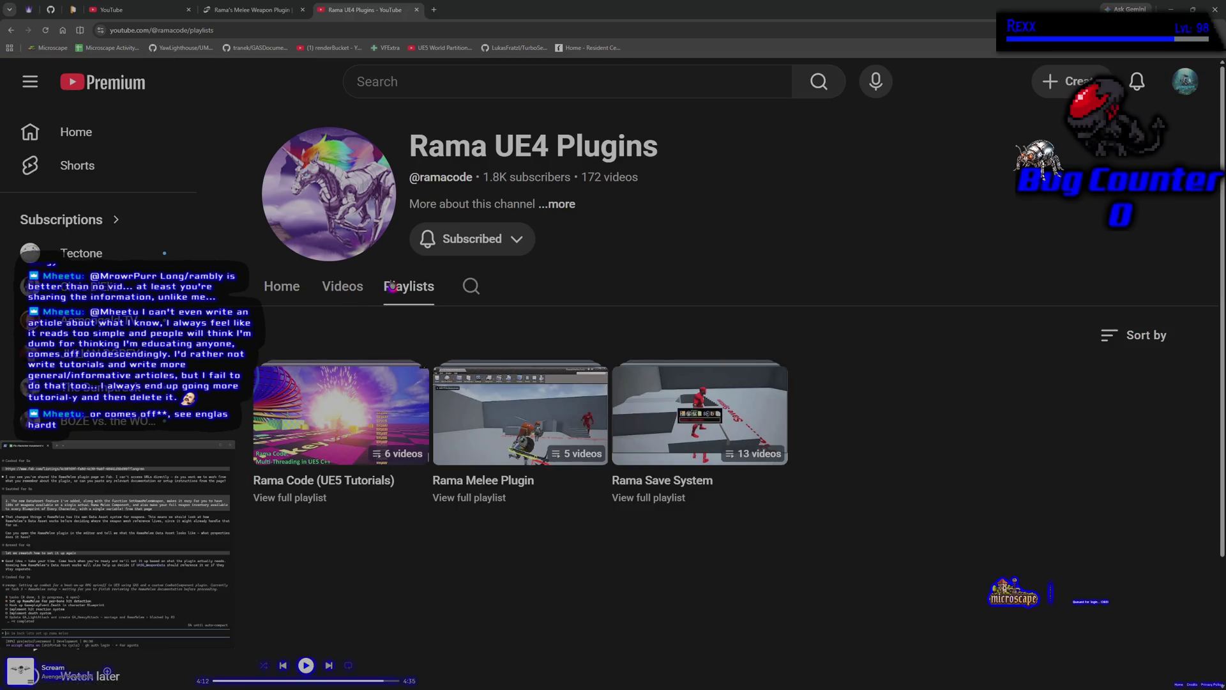
left_click(505, 394)
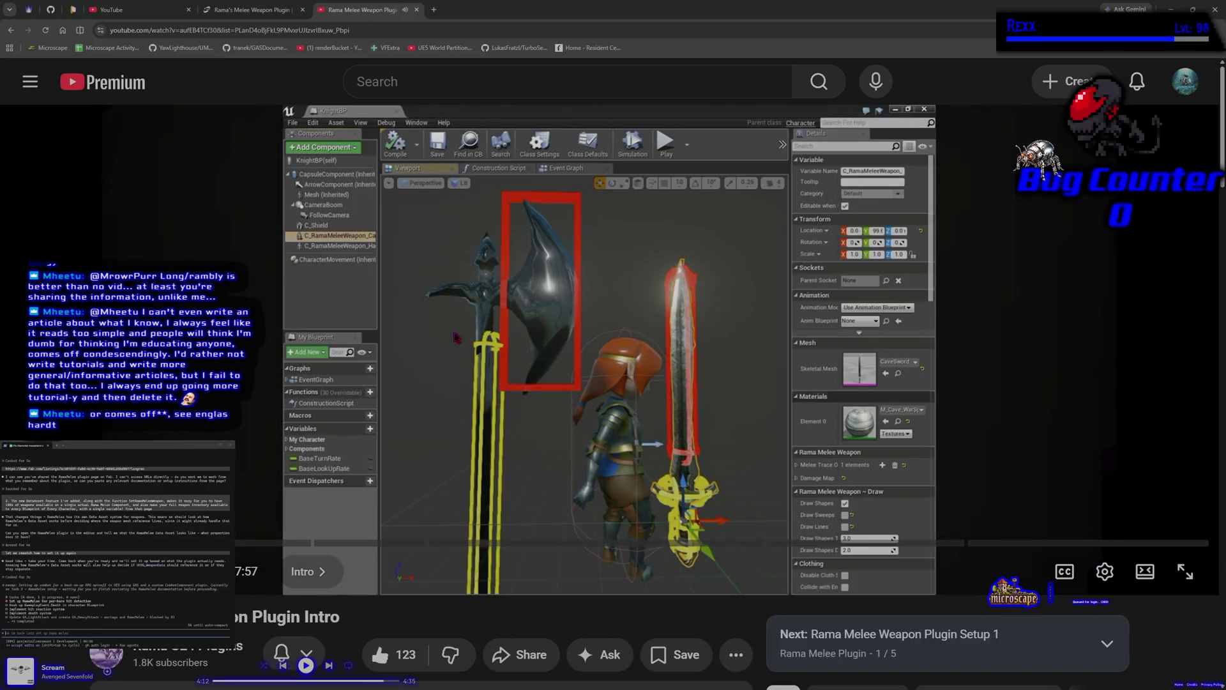
- Expand the Up Next panel to review the playlist's five videos while the Plugin Intro plays
left_click(456, 337)
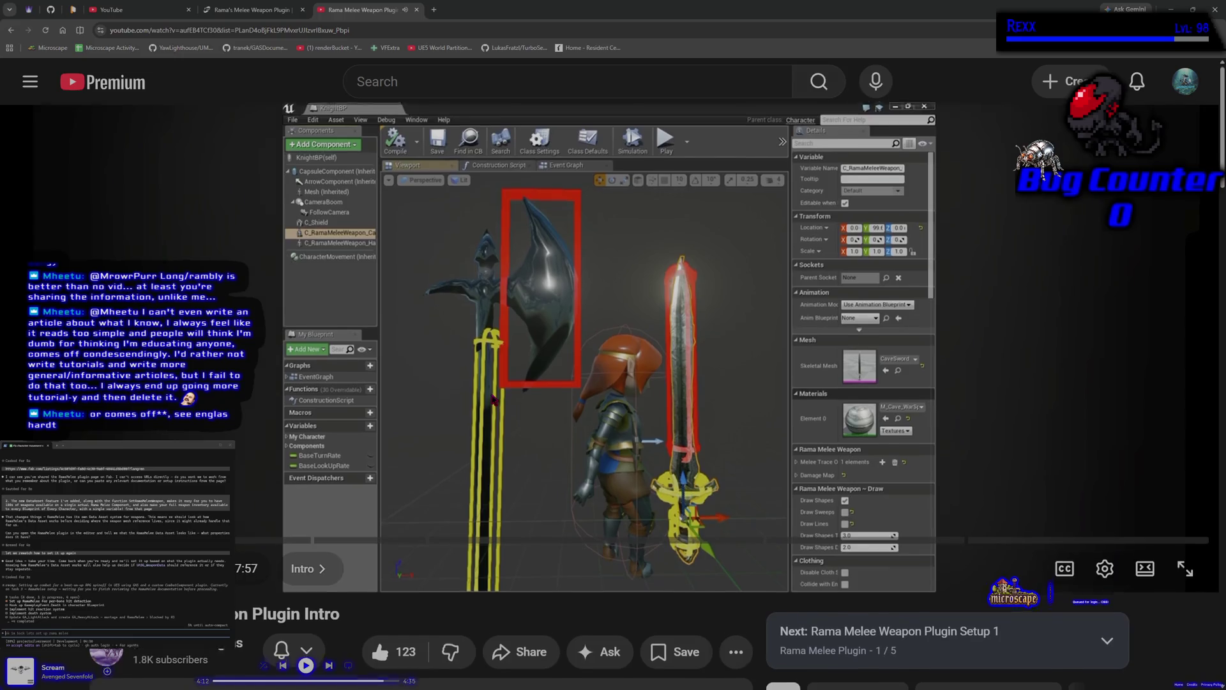
scroll(492, 473, "down", 4)
scroll(489, 548, "up", 4)
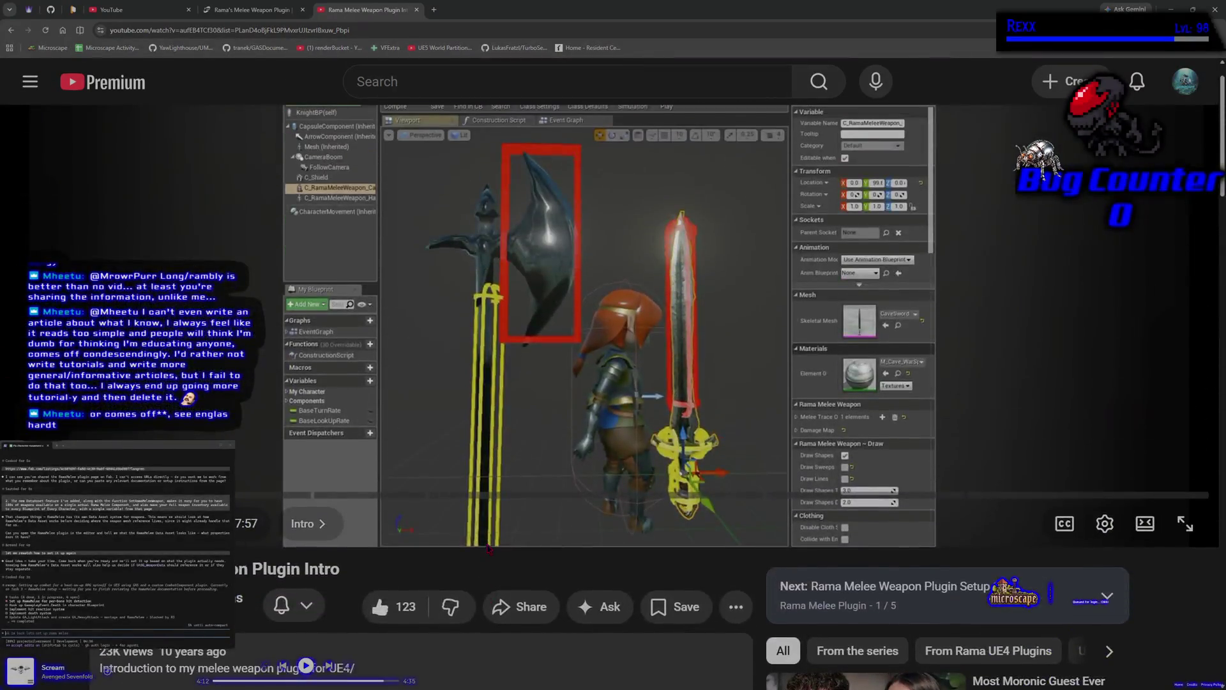
left_click(1109, 642)
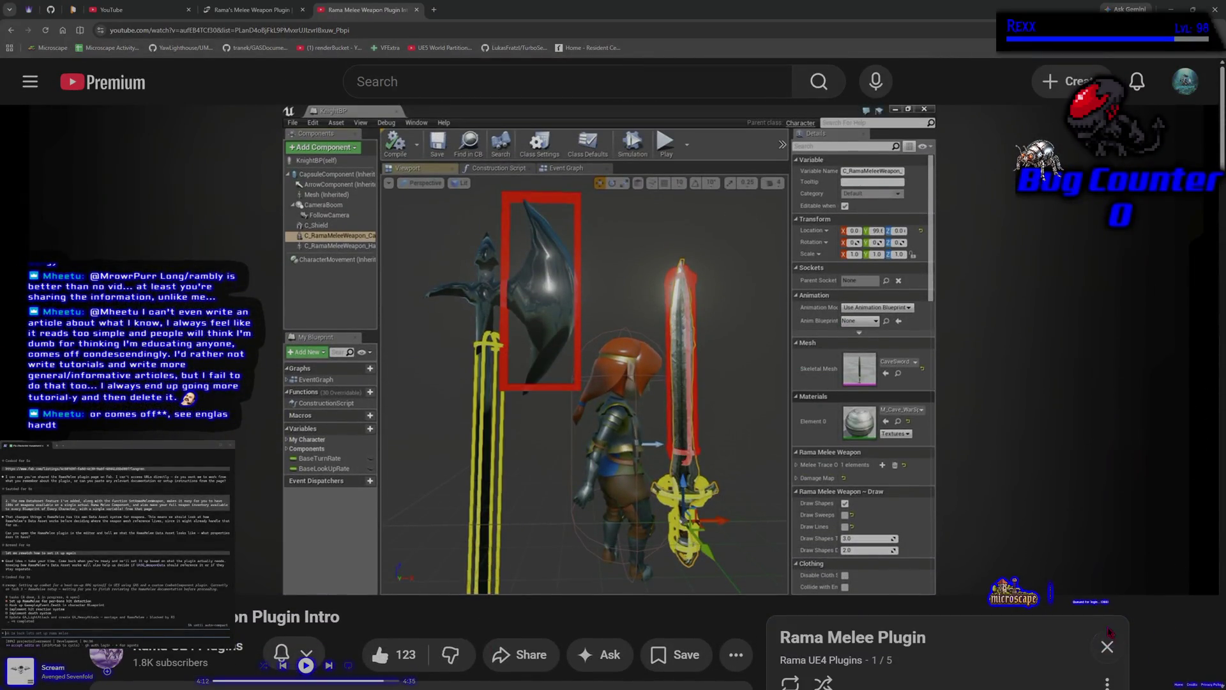
scroll(694, 568, "down", 5)
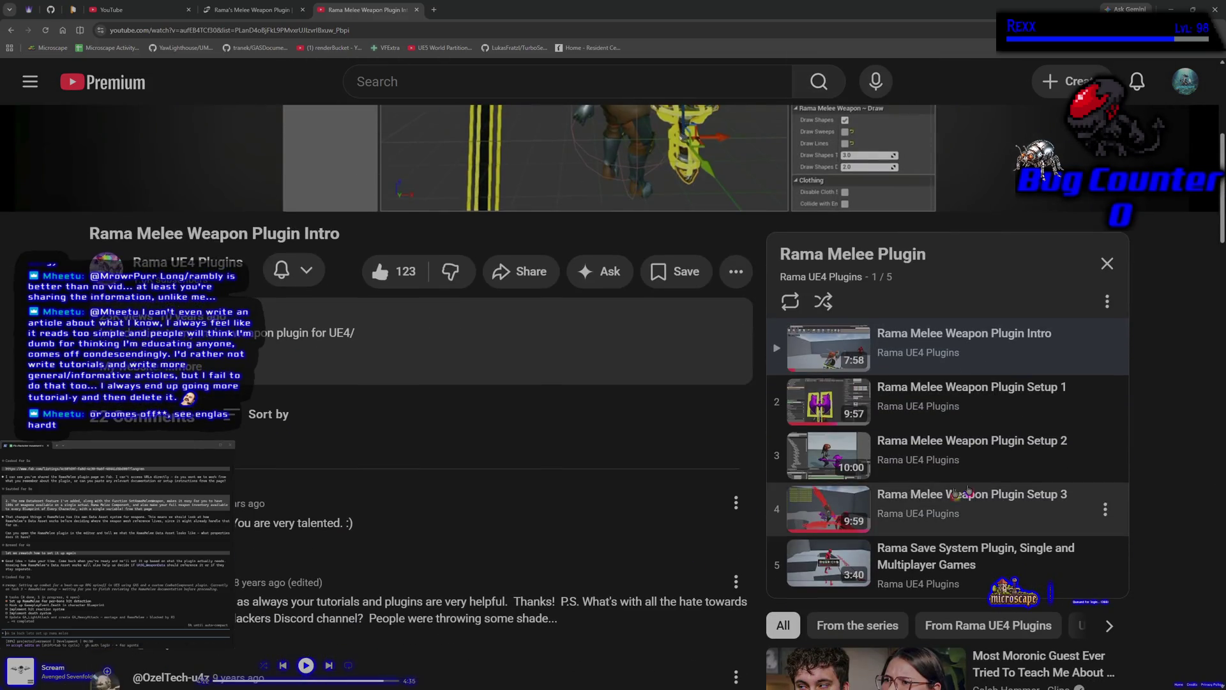
scroll(684, 551, "up", 3)
scroll(684, 550, "up", 2)
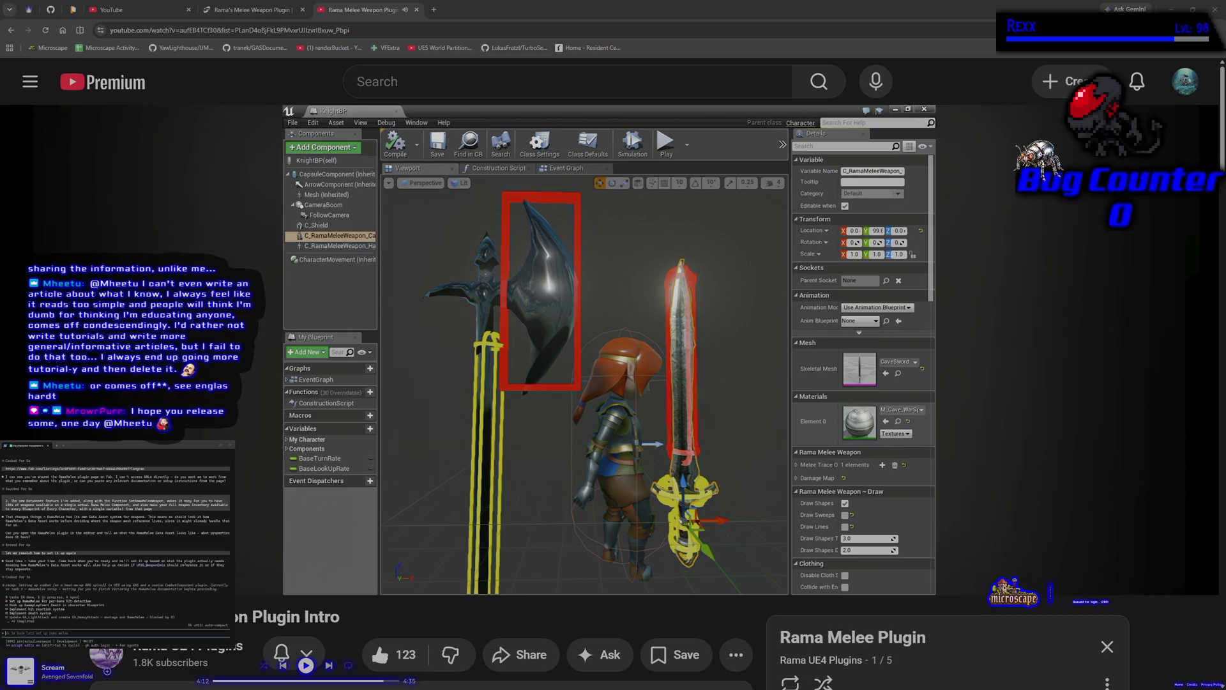
left_click(317, 397)
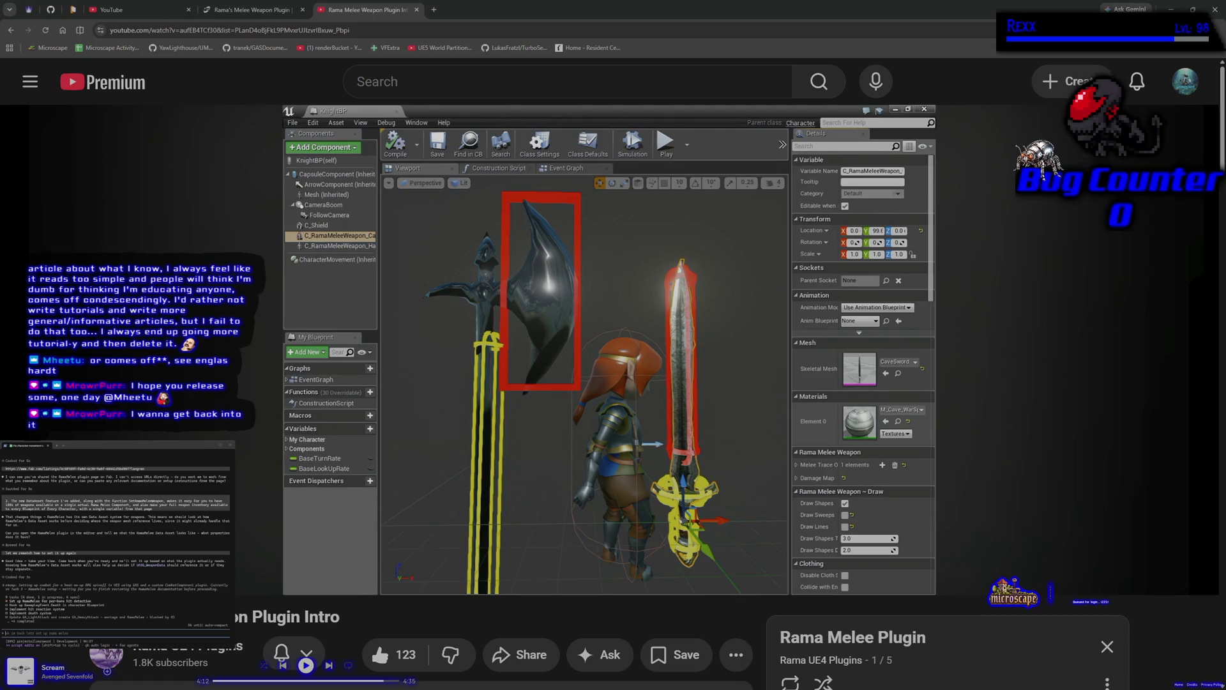
- Enable English auto-generated captions on the Rama Melee Weapon Plugin Intro video
mouse_move(518, 311)
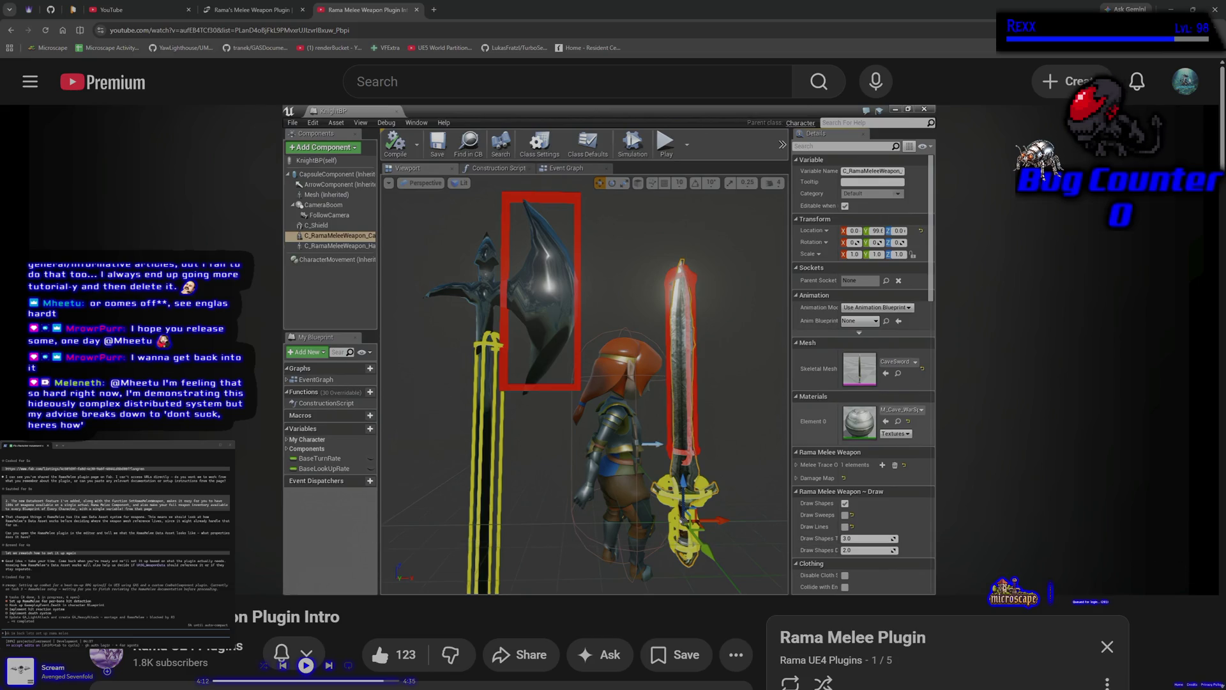
key("space")
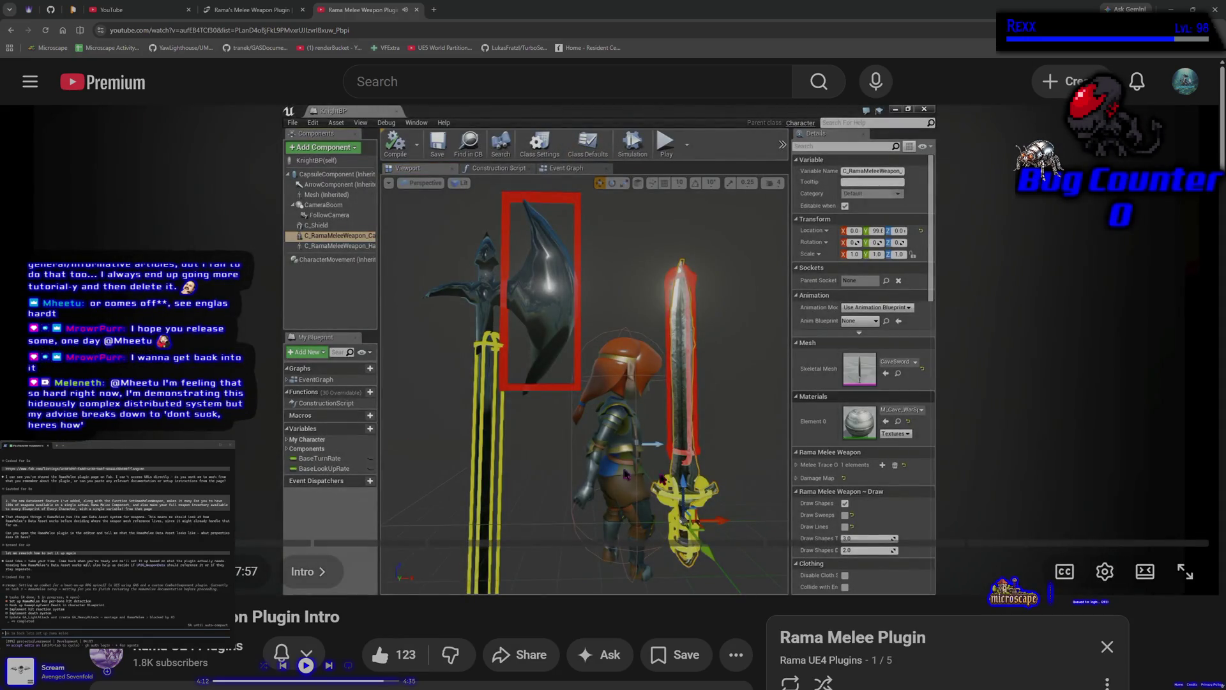
left_click(1064, 571)
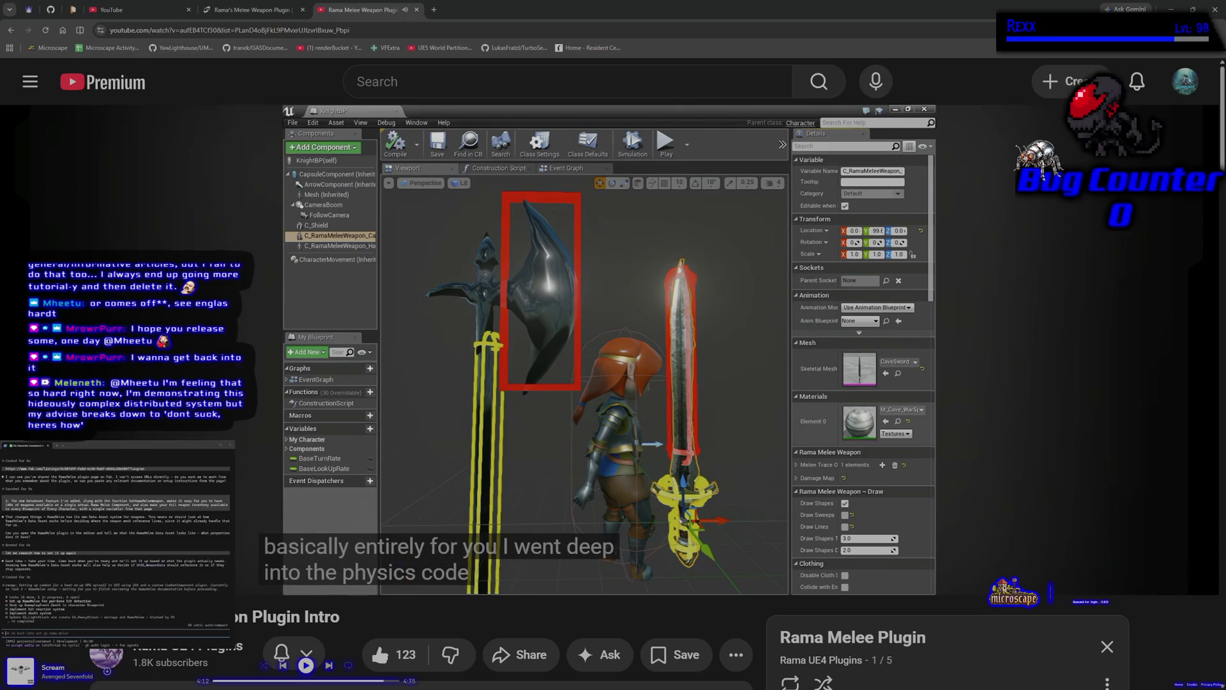
left_click(852, 369)
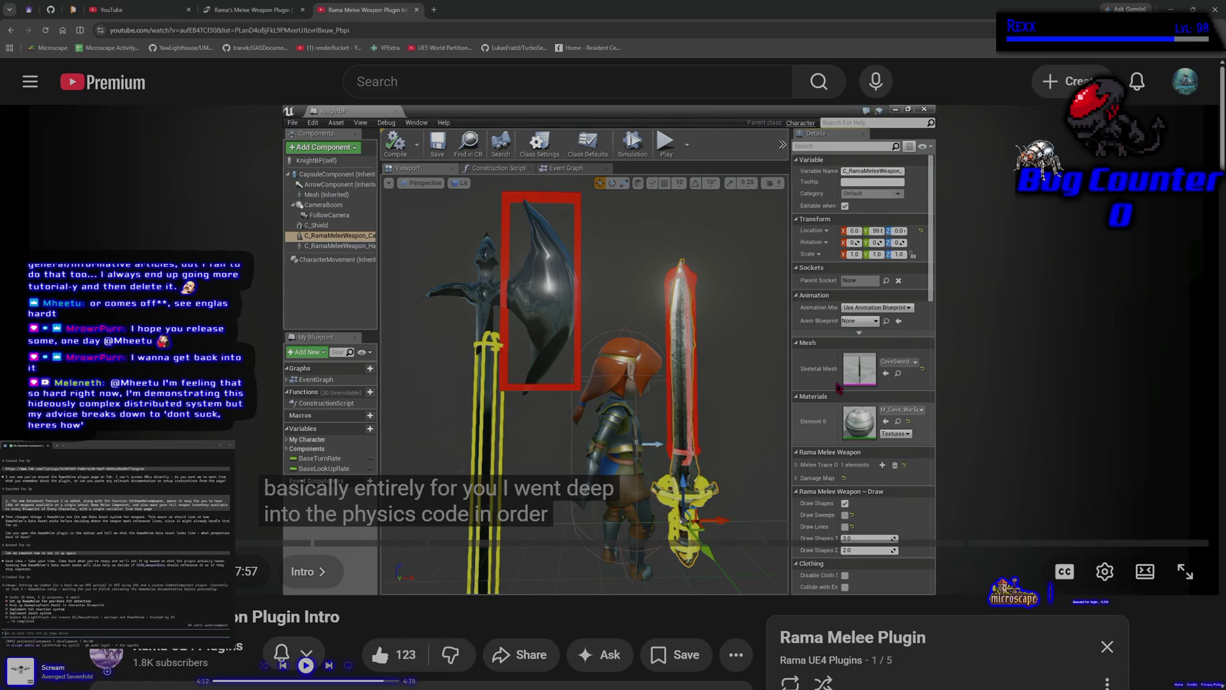
left_click(426, 355)
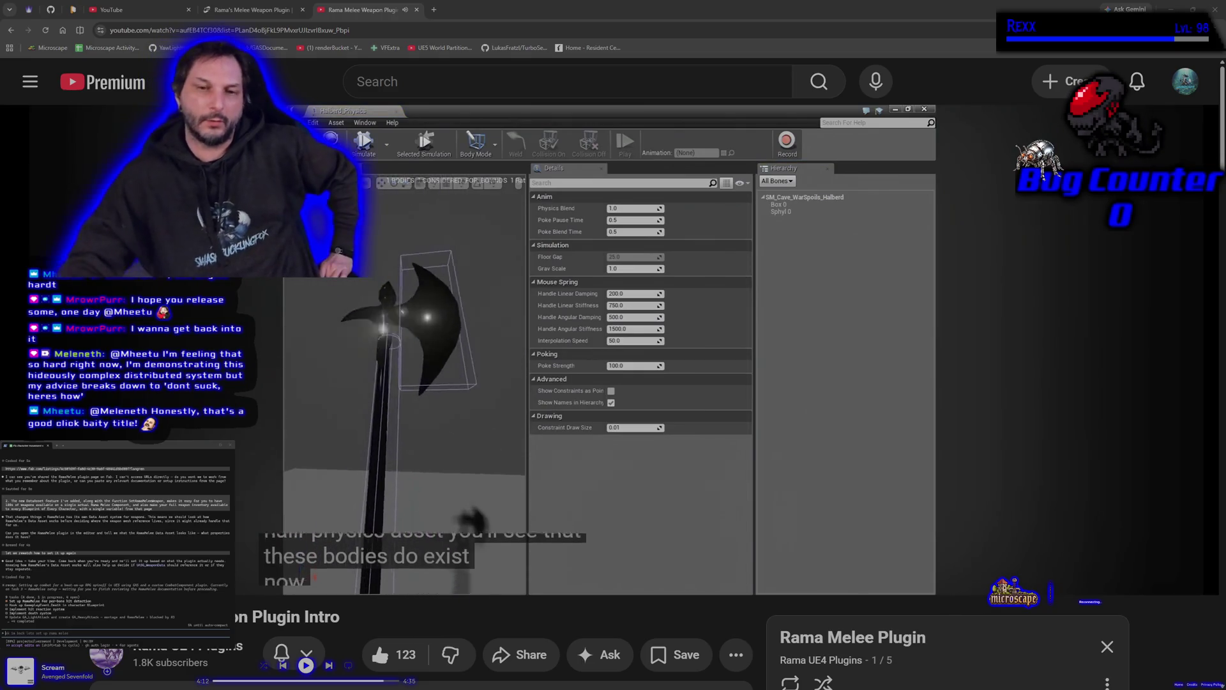
- Pause the intro video at 7:57 on the halberd's physics collision bodies
left_click(313, 449)
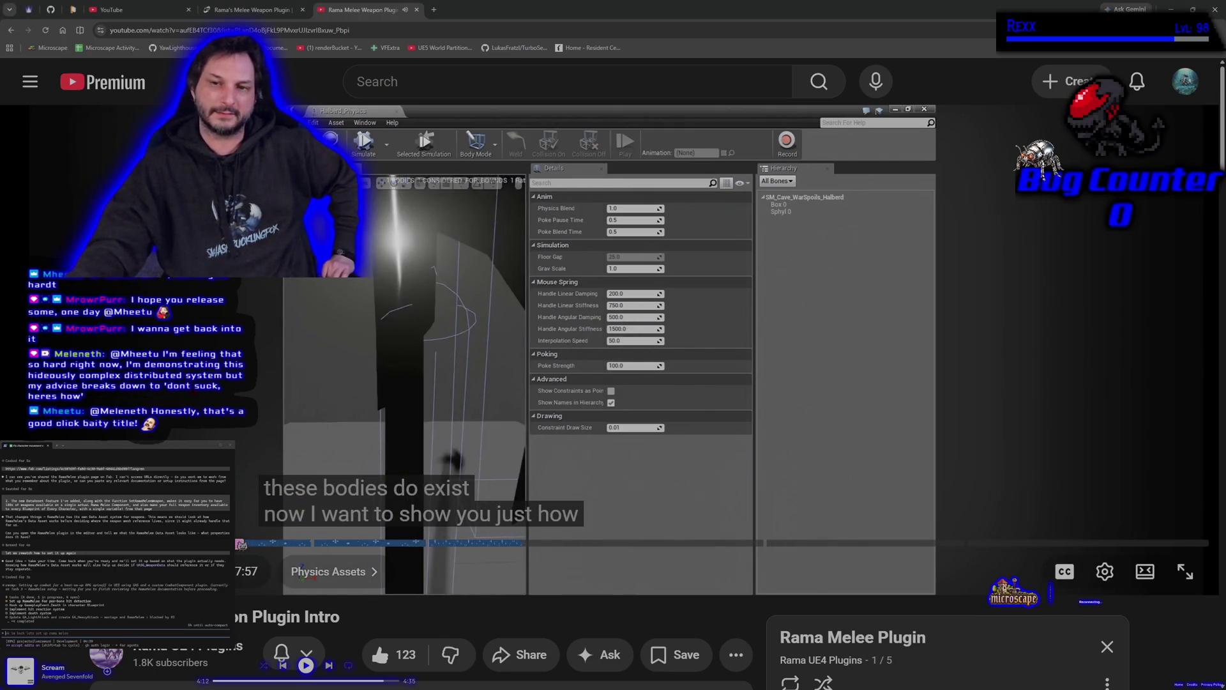
- Resume the intro video and let it play into the Physics Assets chapter on the halberd's collision bodies
key("space")
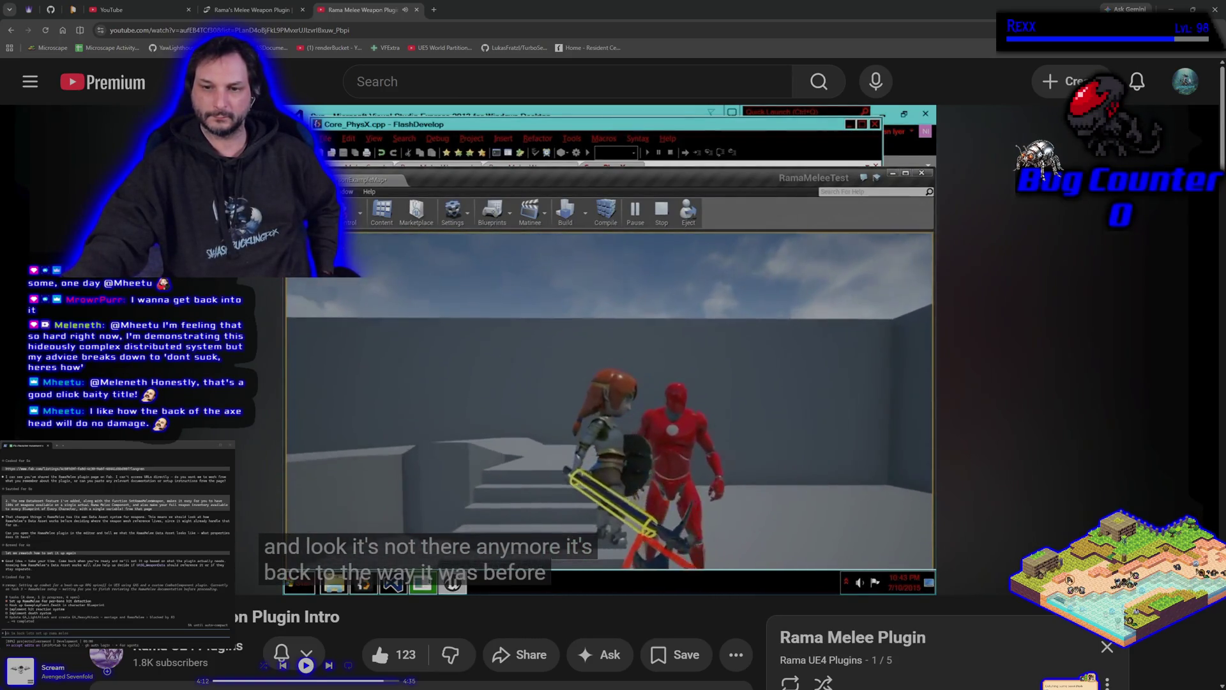
- Pause the intro video at the gameplay demo showing red sweep-trace boxes, then resume it
mouse_move(325, 328)
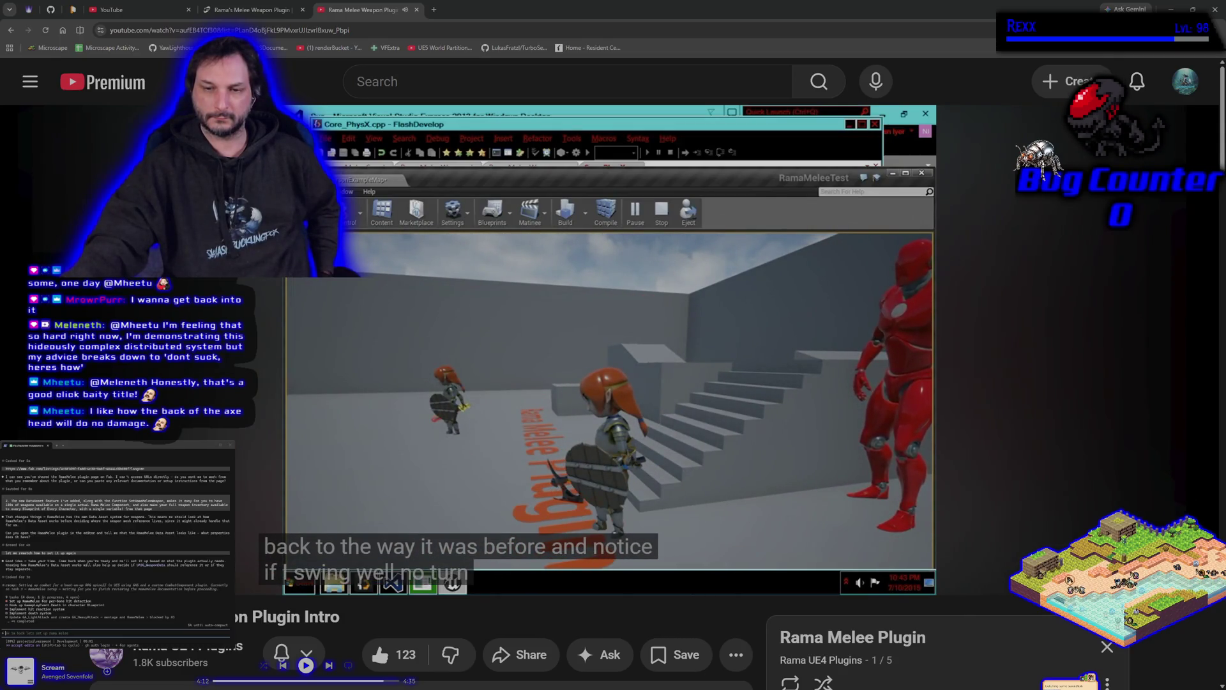
mouse_move(354, 355)
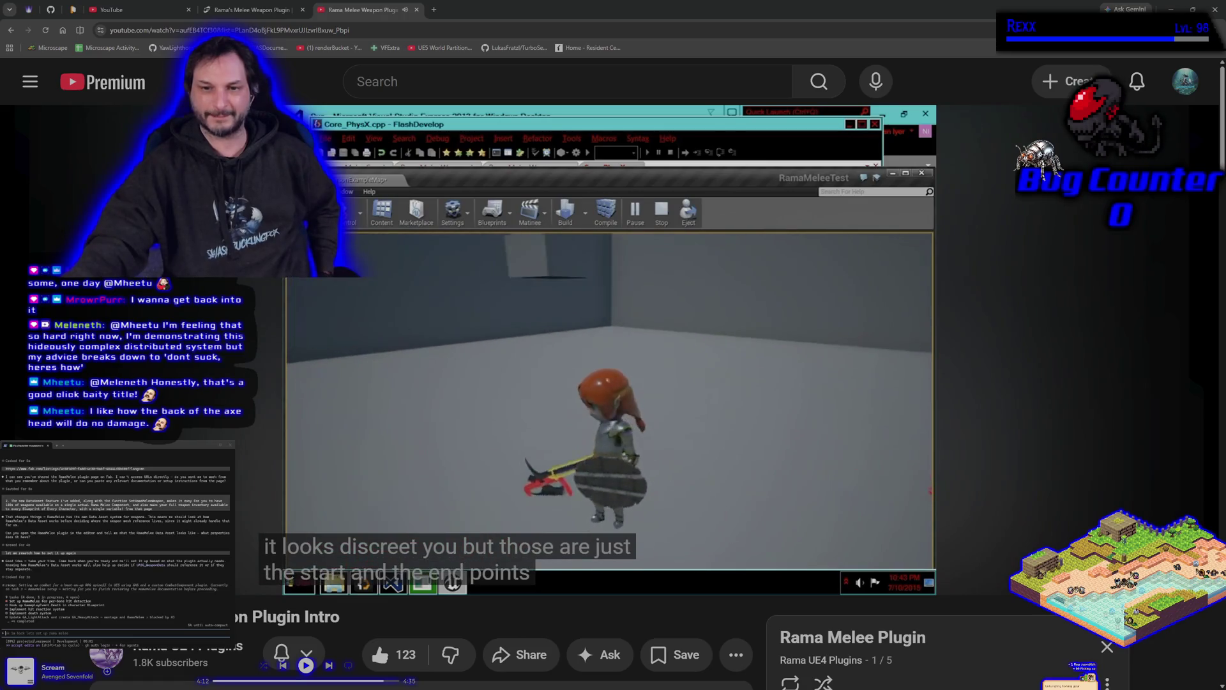
key("space")
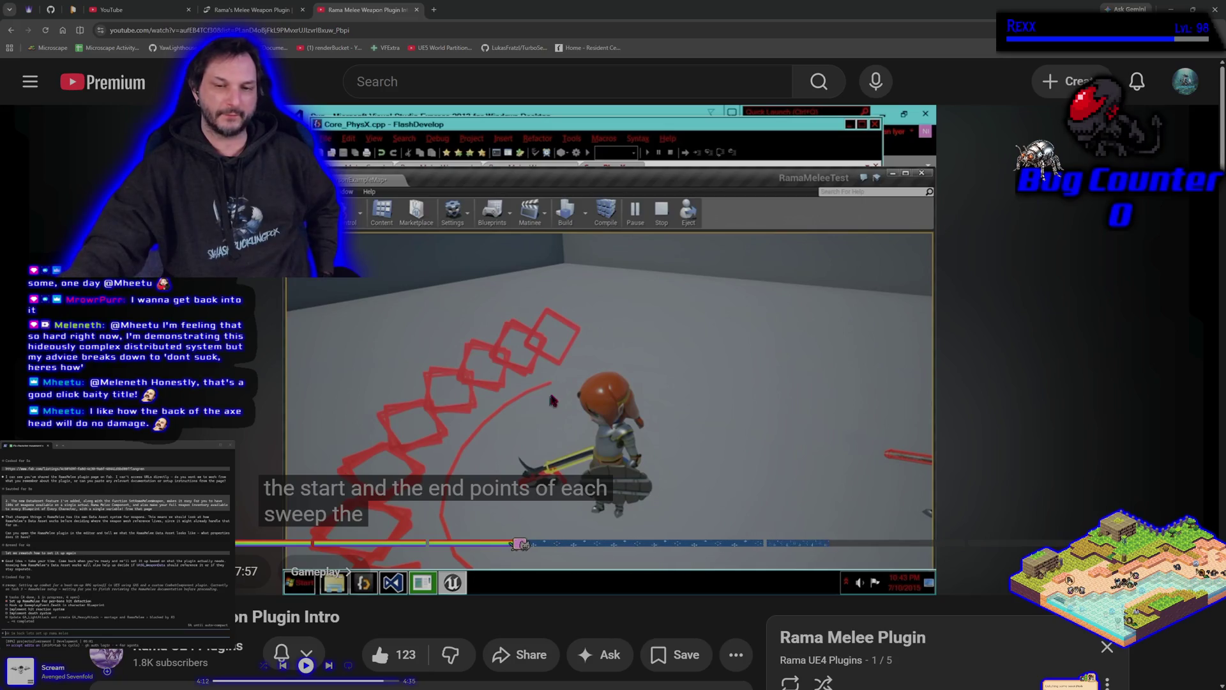
left_click(338, 303)
- Pause and restart the video so it plays into KnightBP's EventGraph and the WeaponHit event
left_click(342, 313)
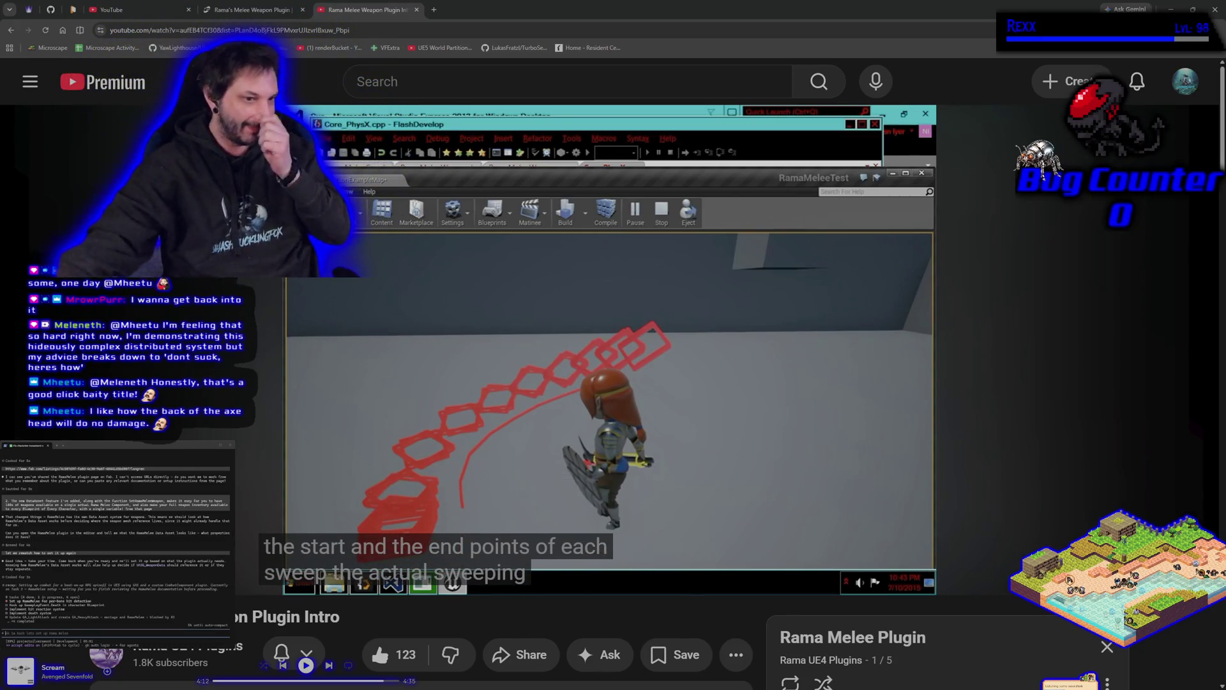
left_click(722, 464)
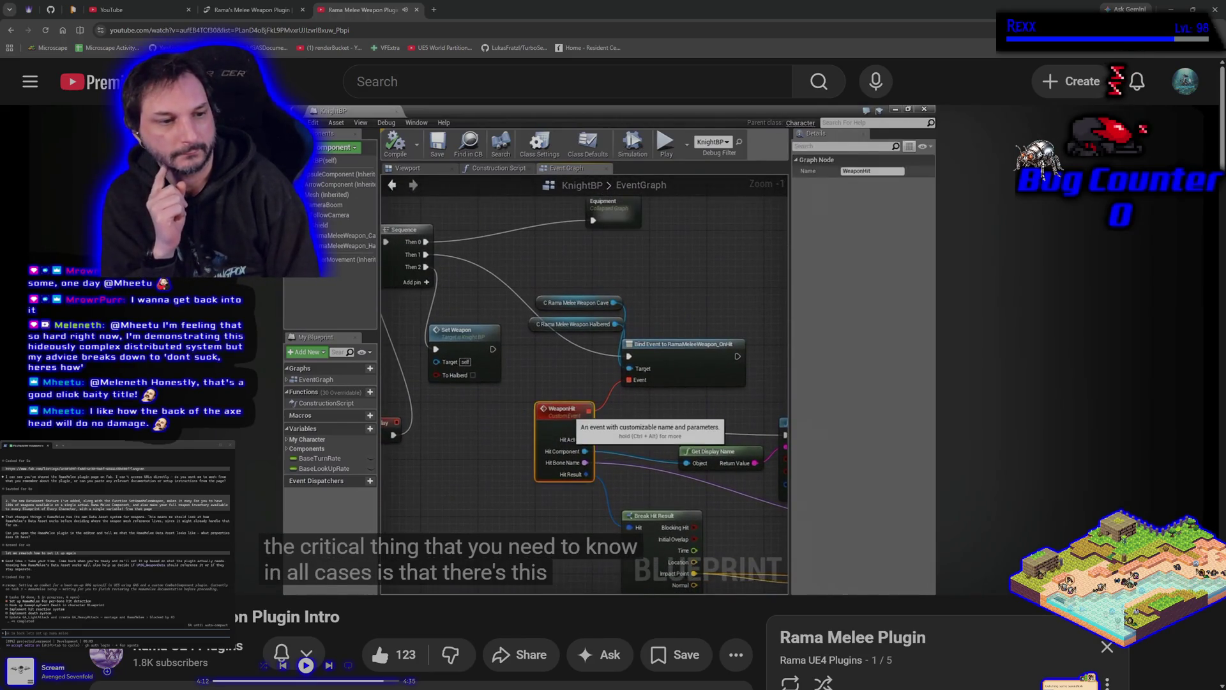
- Pause the plugin tutorial, then resume it through the WeaponHit event delegate explanation
key("space")
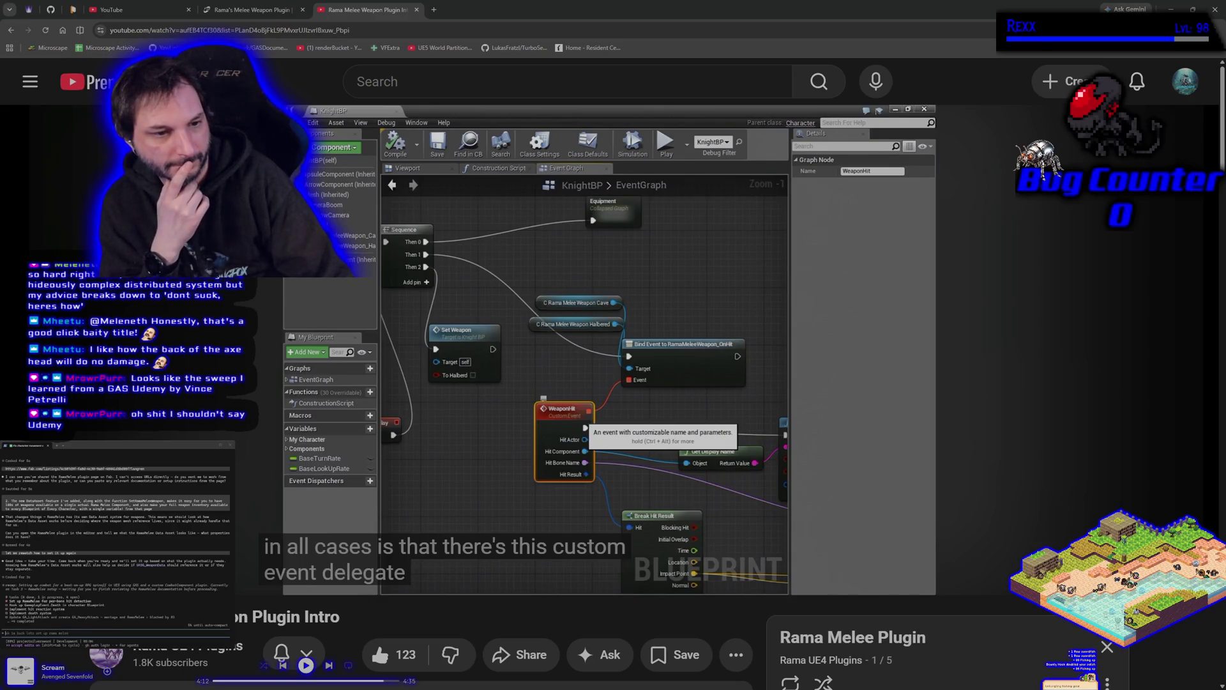
key("space")
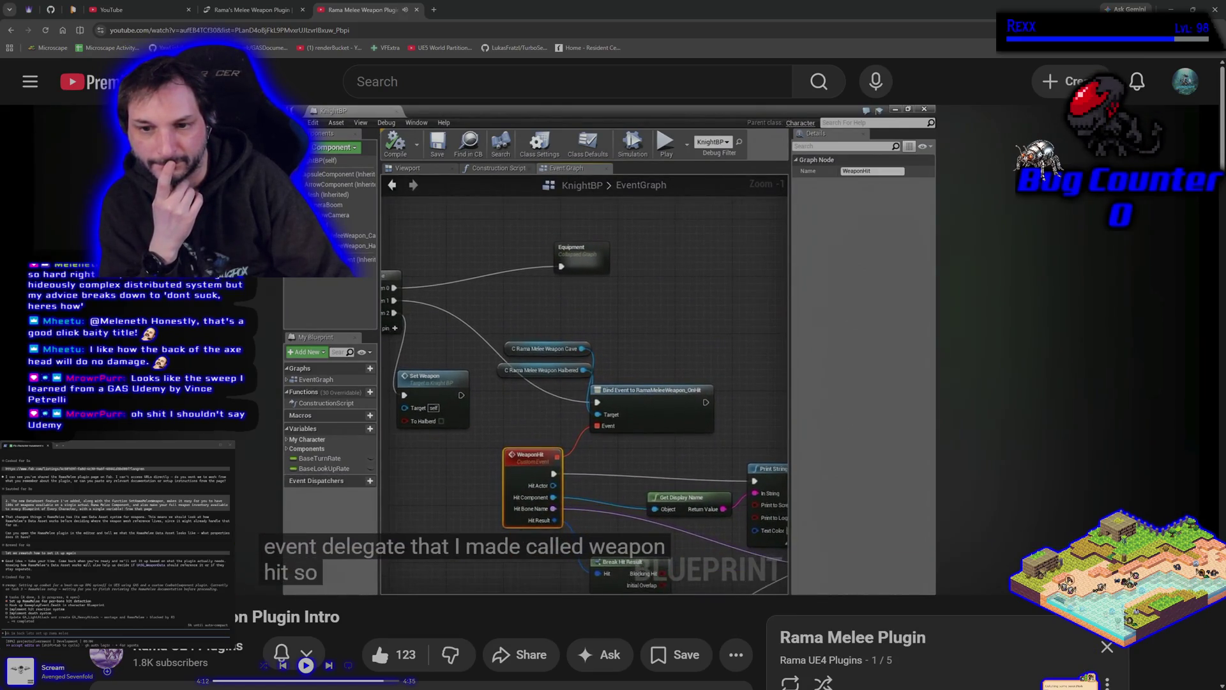
- Play the video in short bursts until it explains the WeaponHit Hit Component pin
left_click(711, 466)
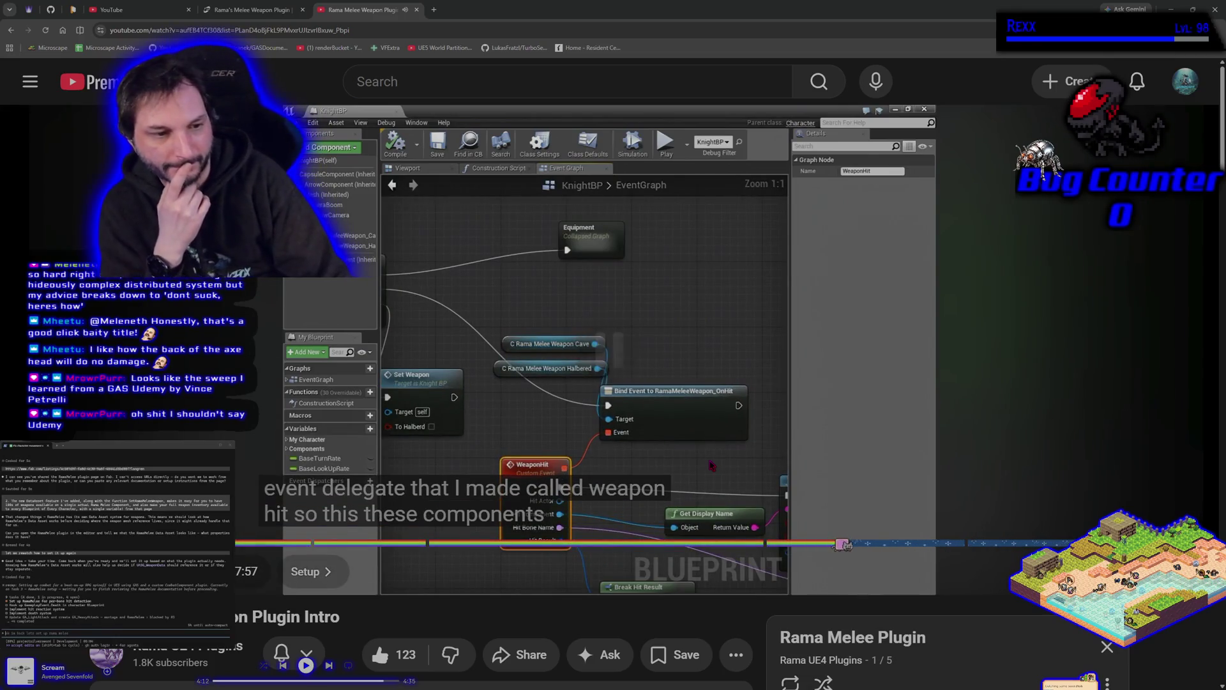
left_click(711, 466)
left_click(712, 465)
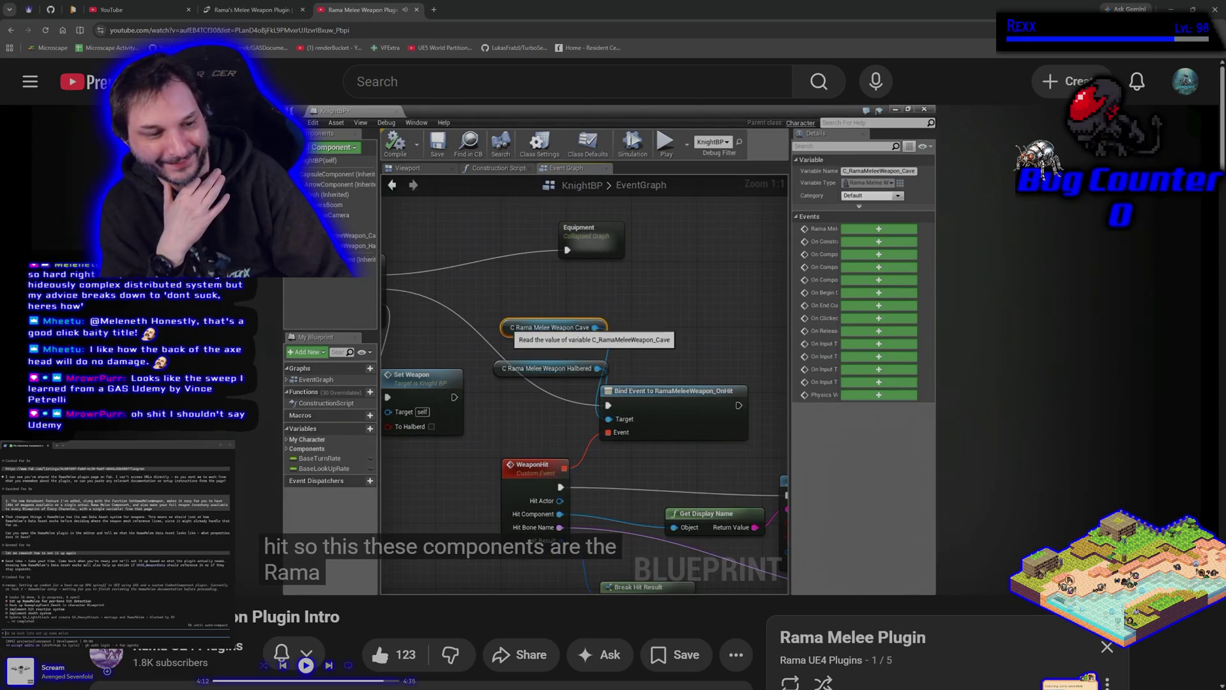
left_click(711, 465)
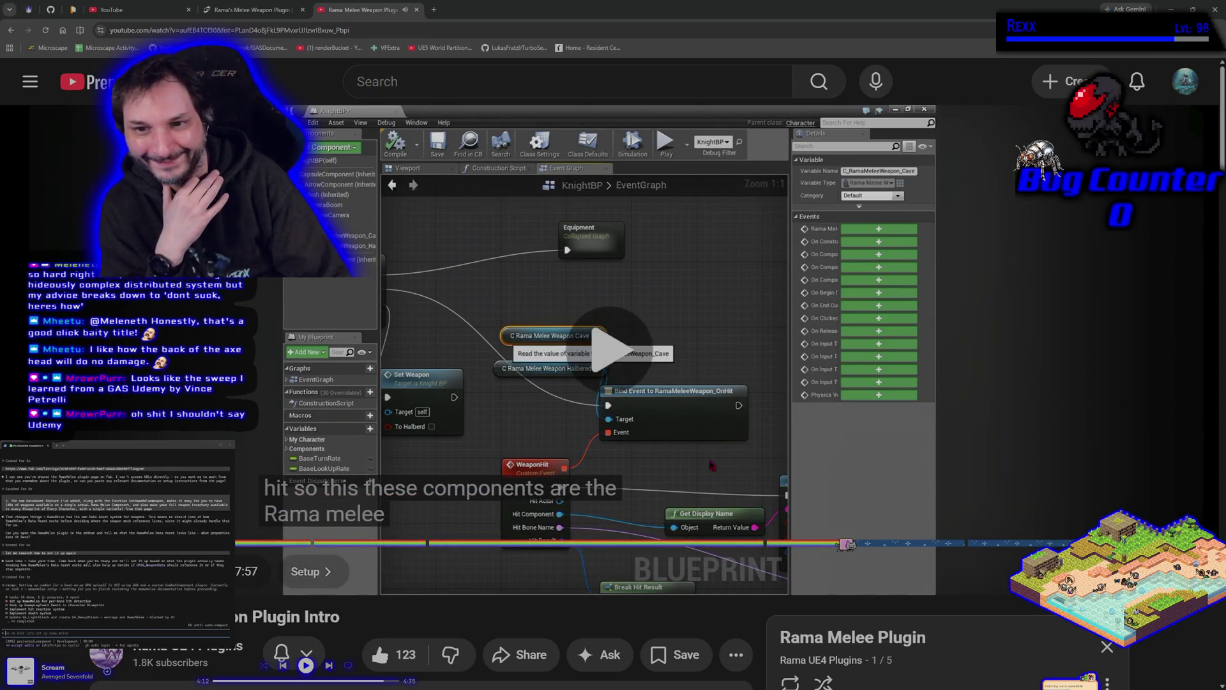
left_click(711, 466)
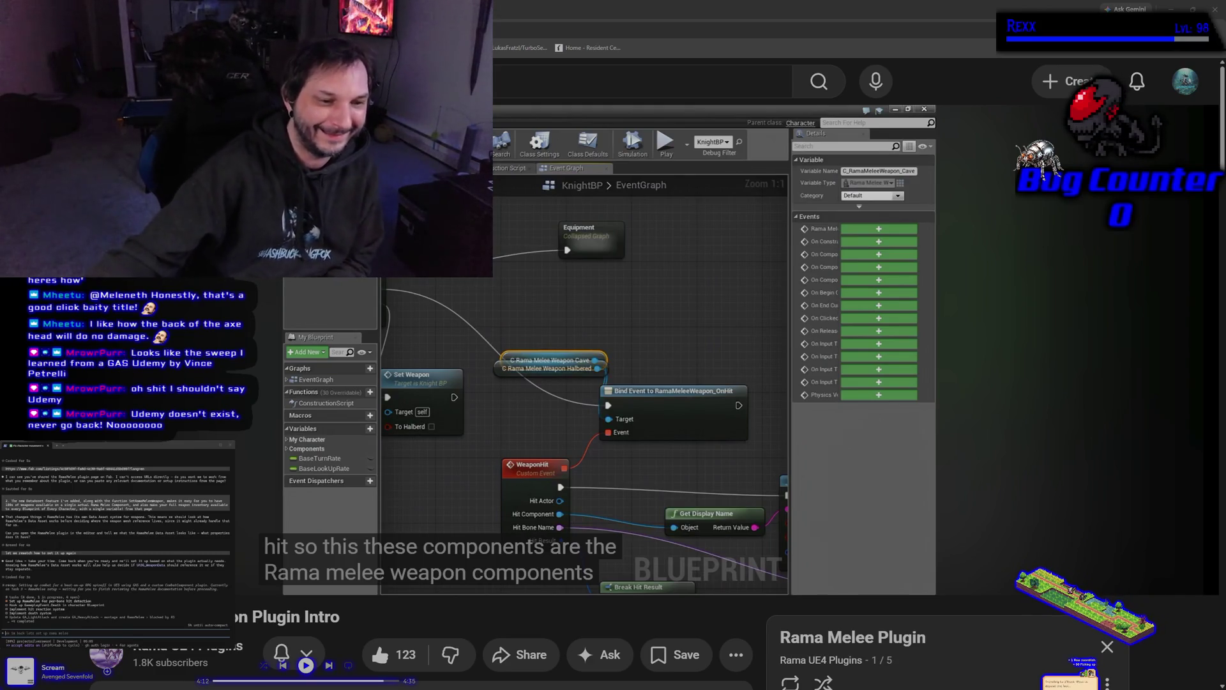
- Briefly pause the tutorial, then resume it through the part about weapon actors
left_click(580, 330)
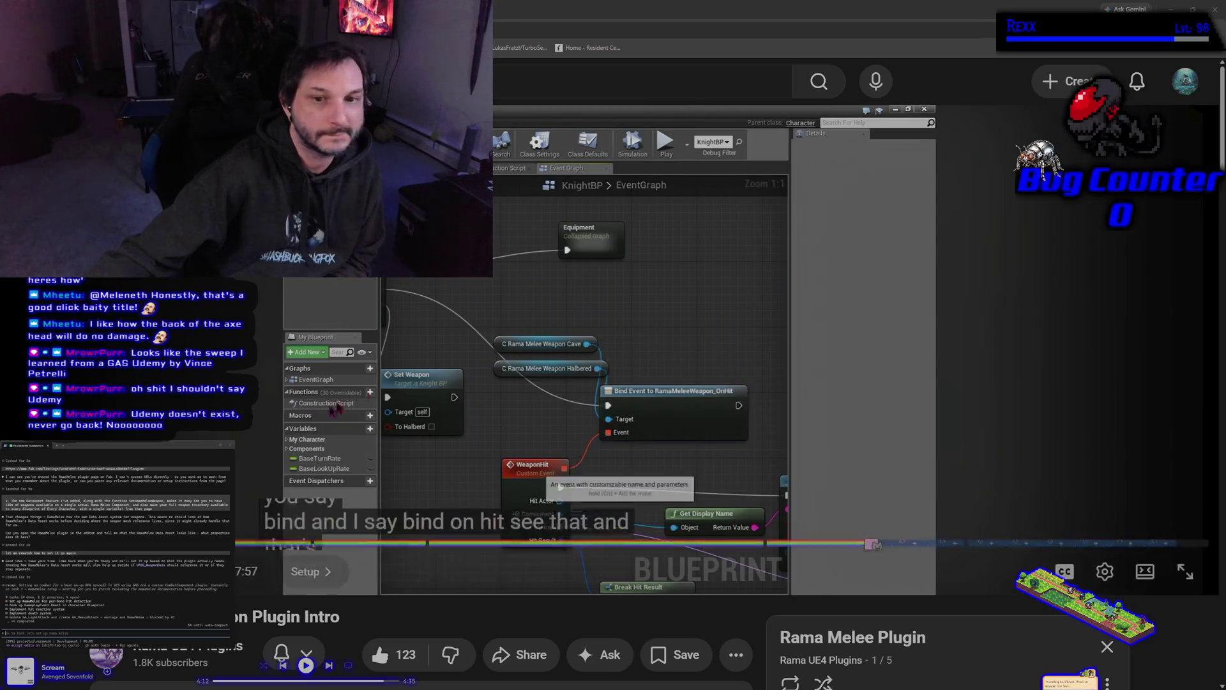
left_click(467, 335)
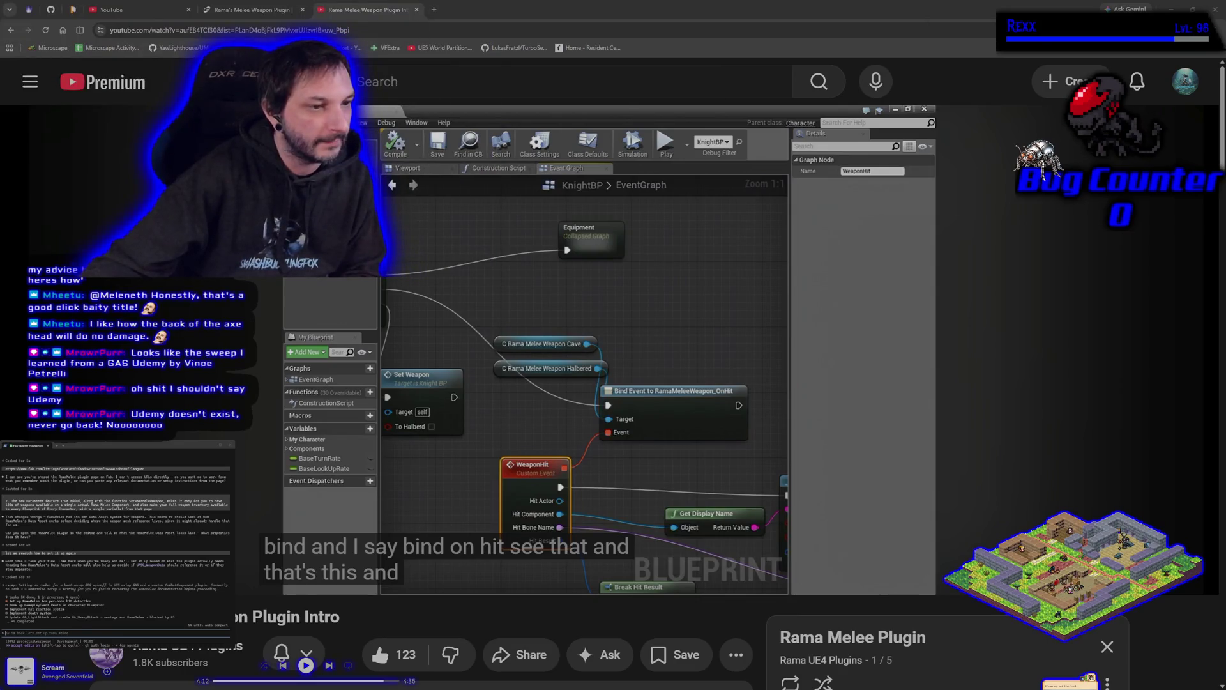
key("space")
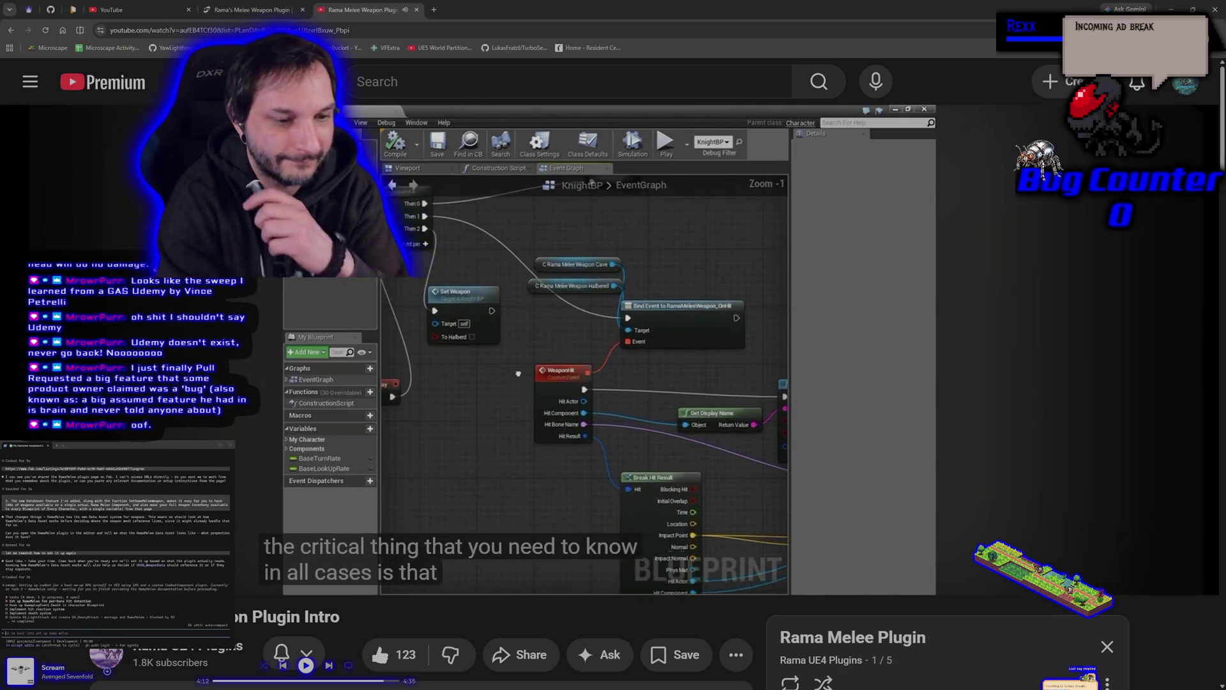
- Pause the tutorial, then let it play on to the WeaponHit custom event node caption
key("space")
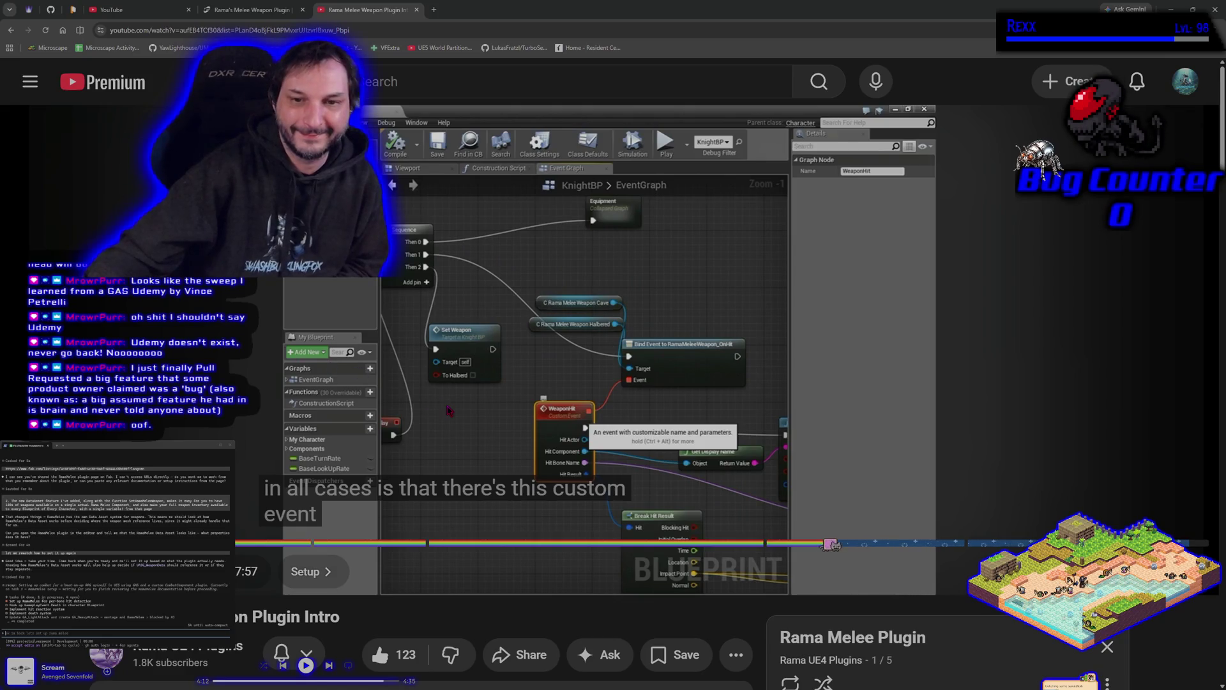
key("space")
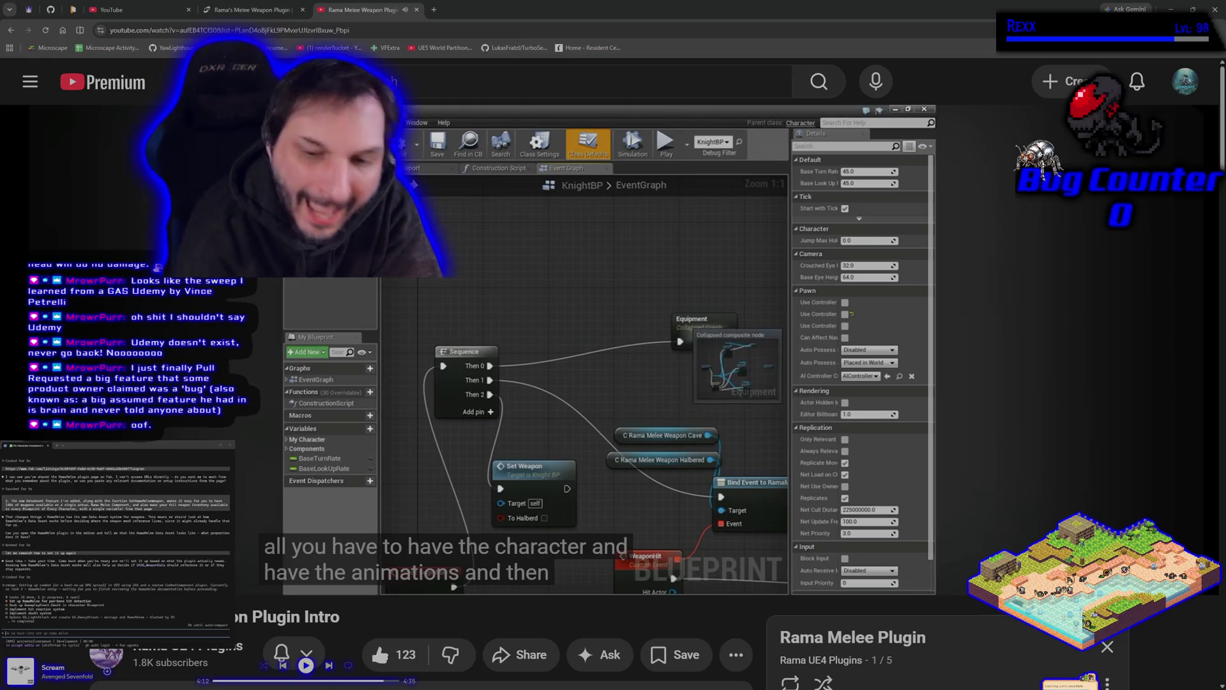
- Pause the video at KnightBP's Equipment graph with its AttachTo nodes
key("space")
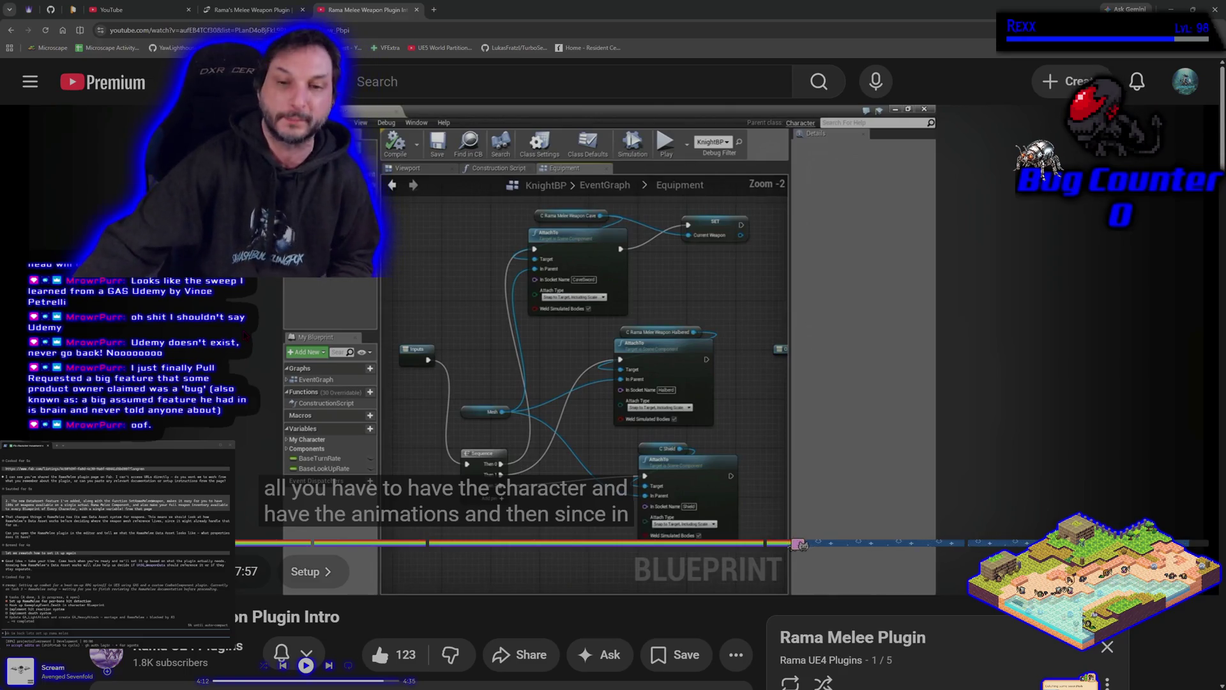
- Toggle the tutorial with K and watch the Equipment graph section on attaching weapon components
key("k")
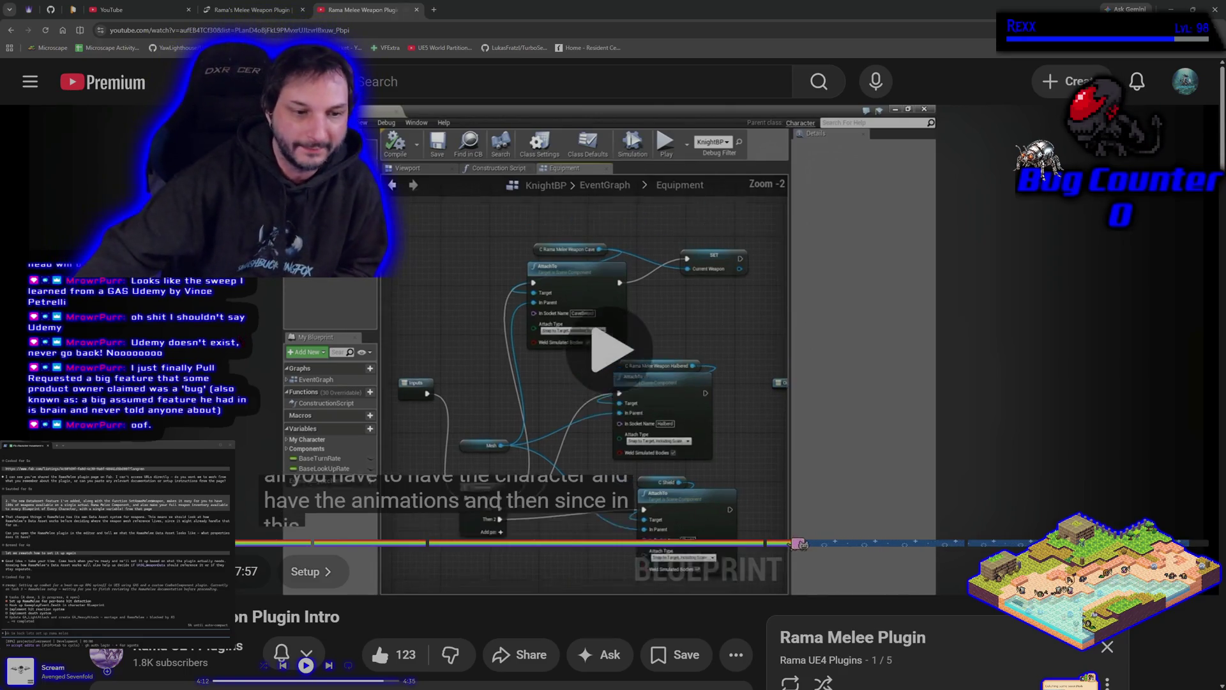
key("k")
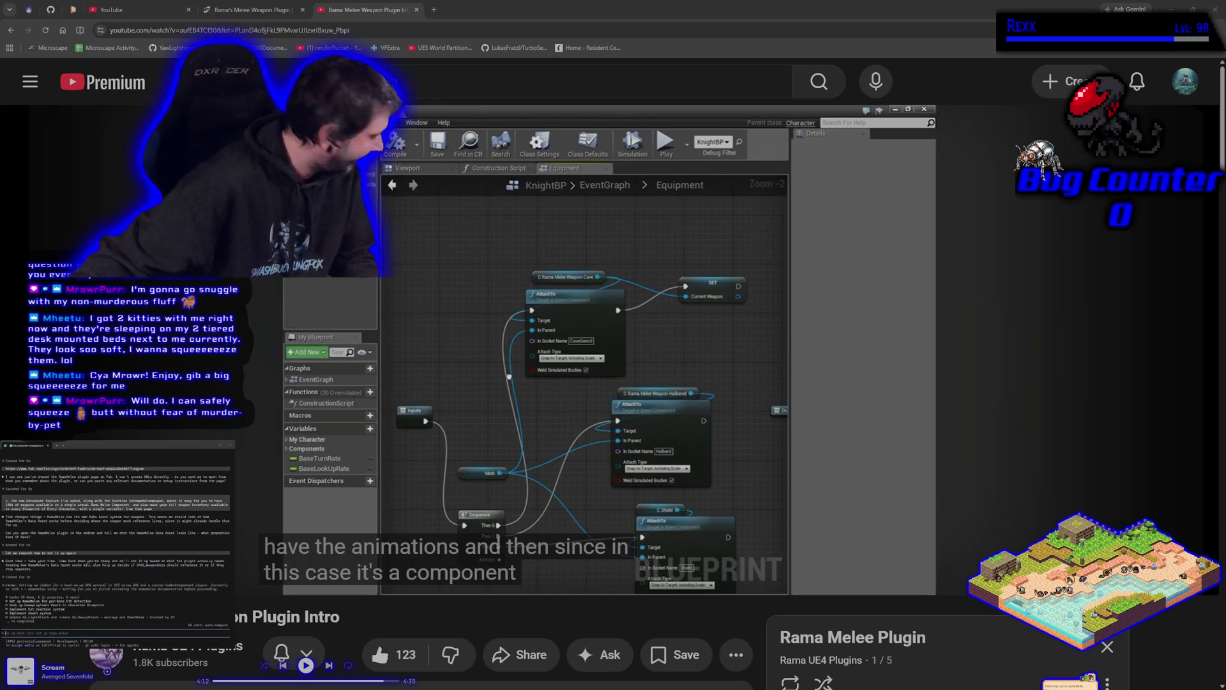
left_click_drag(565, 542, 565, 496)
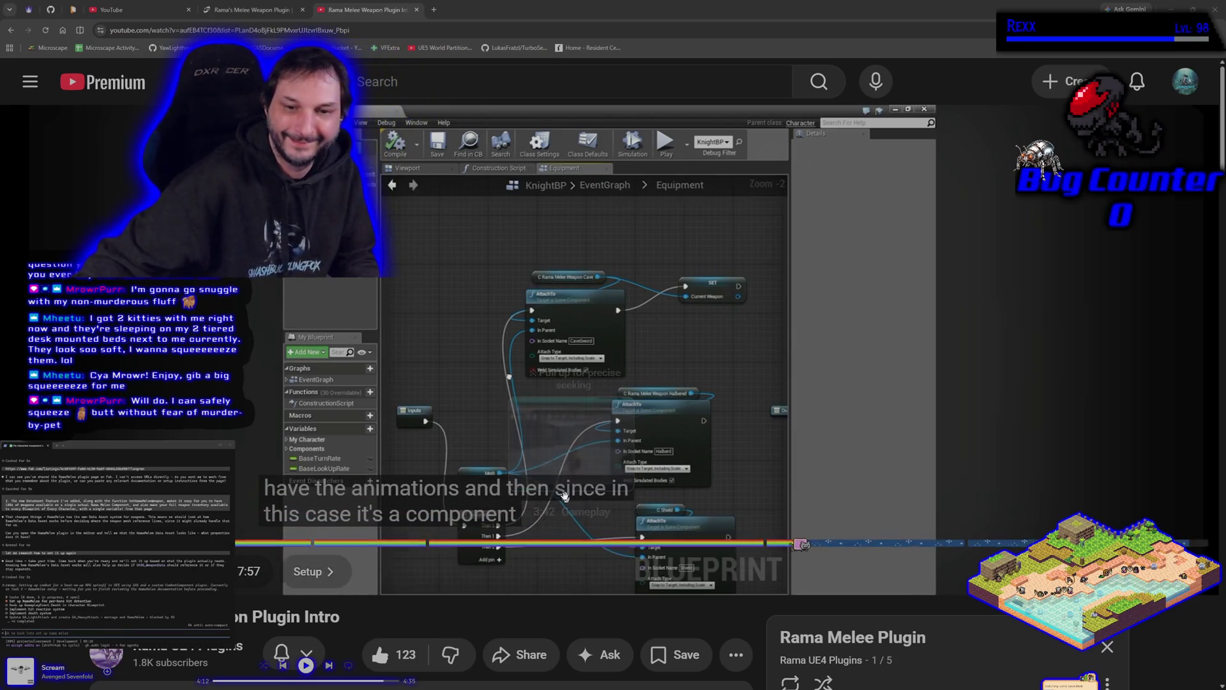
- Replay the tutorial, nudging it back and forward a few seconds with the arrow keys
left_click(476, 353)
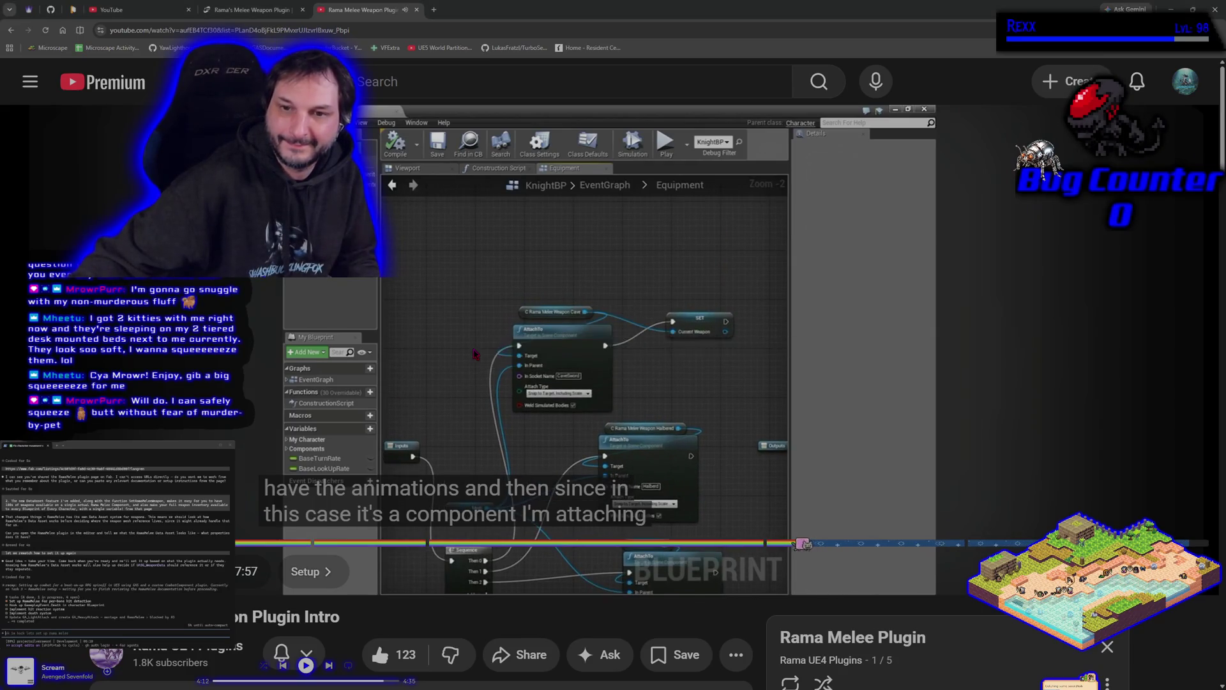
left_click(456, 401)
left_click(417, 396)
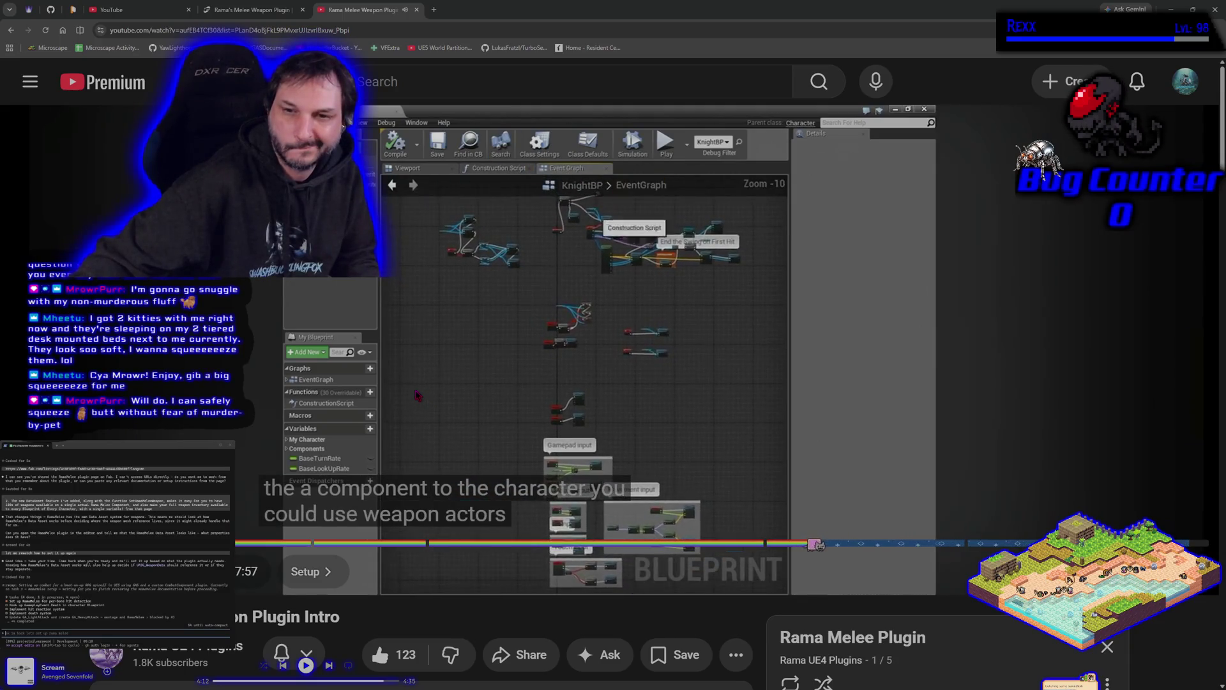
key("Left")
key("Left")
key("Left")
key("Left")
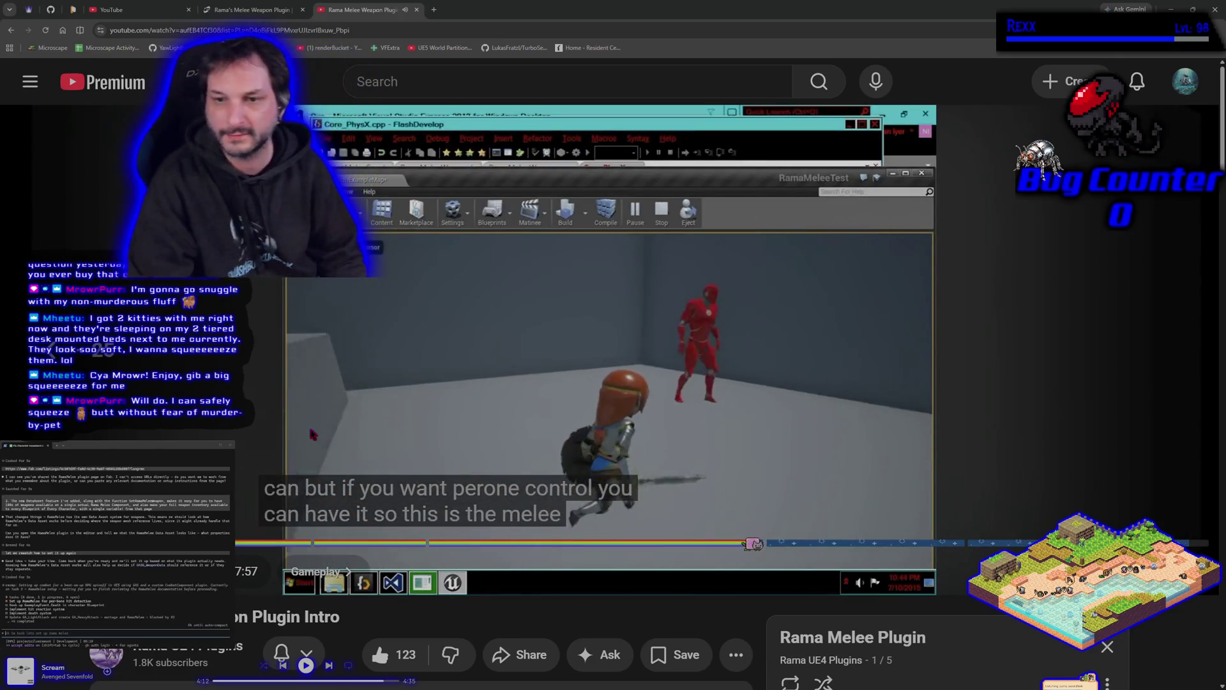
key("Right")
key("Right")
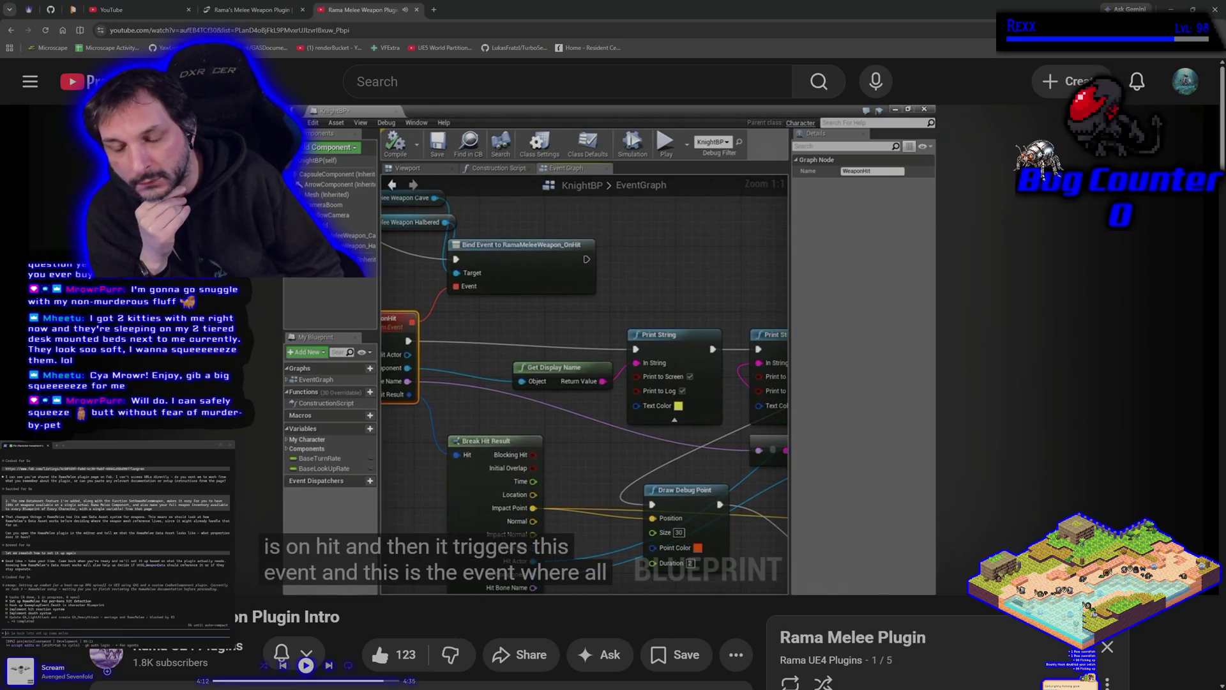
- Pause the tutorial and return to the BeatEmUpCharacter Blueprint in Unreal Editor
mouse_move(332, 480)
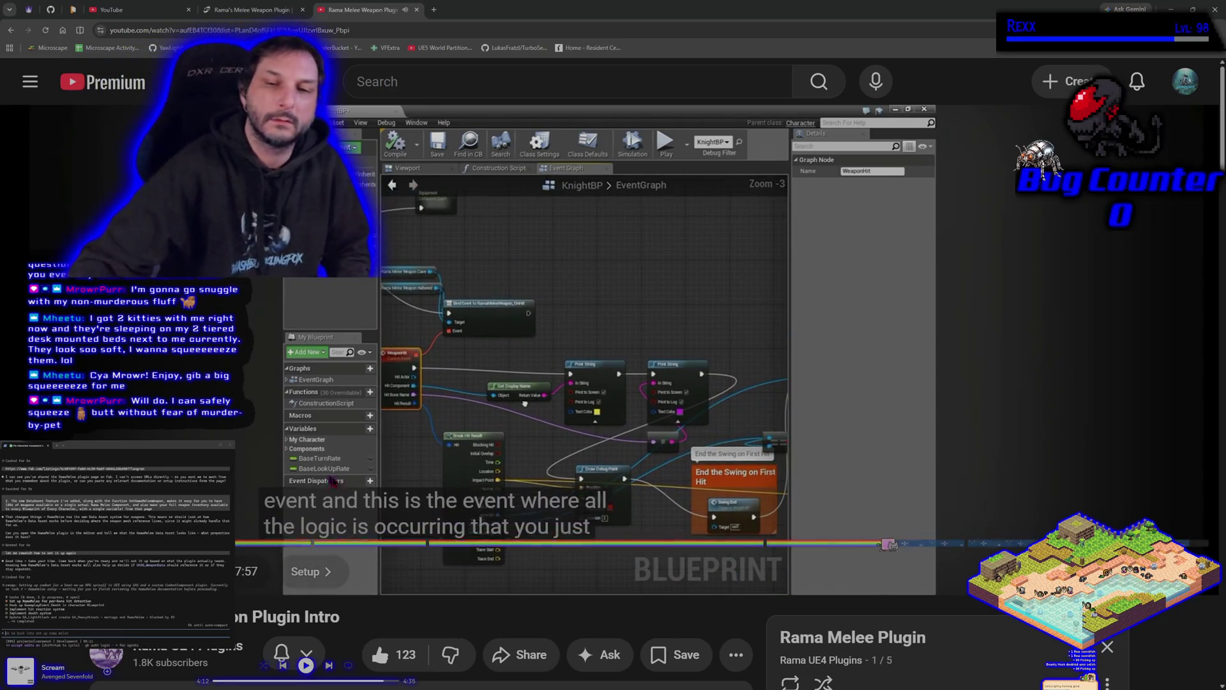
left_click(628, 271)
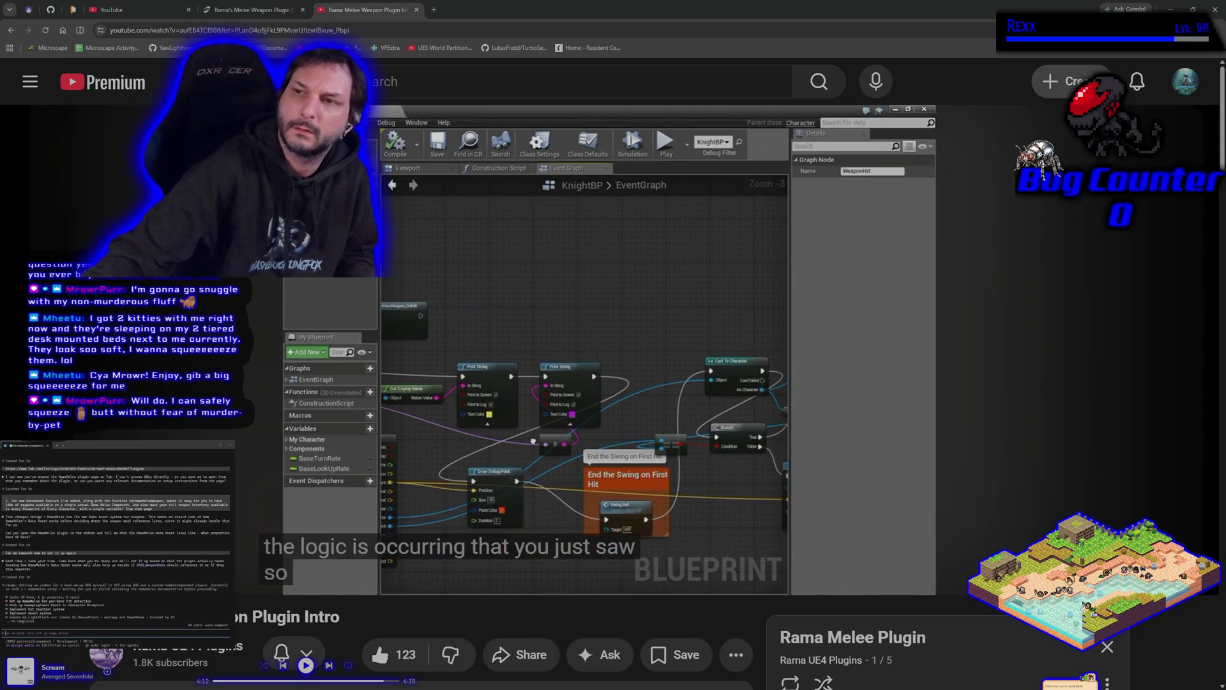
key("alt+Tab")
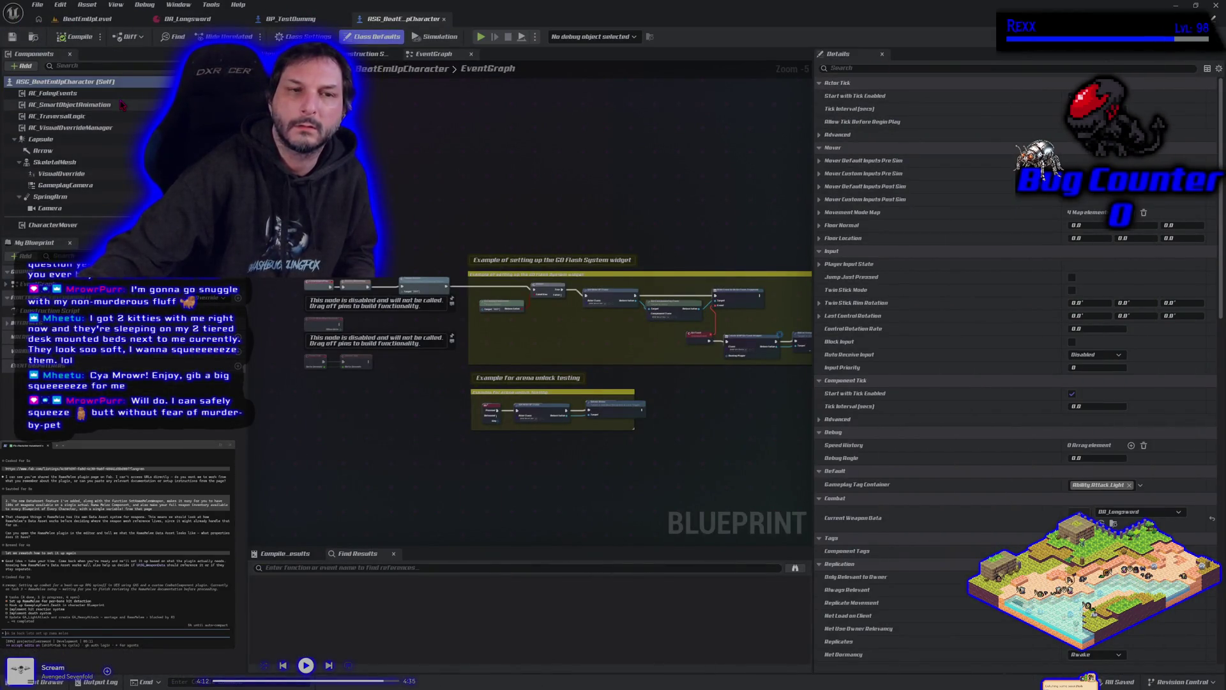
- In the blueprint viewport, search 'rama' and add a Rama Melee Weapon component under the capsule
left_click(300, 54)
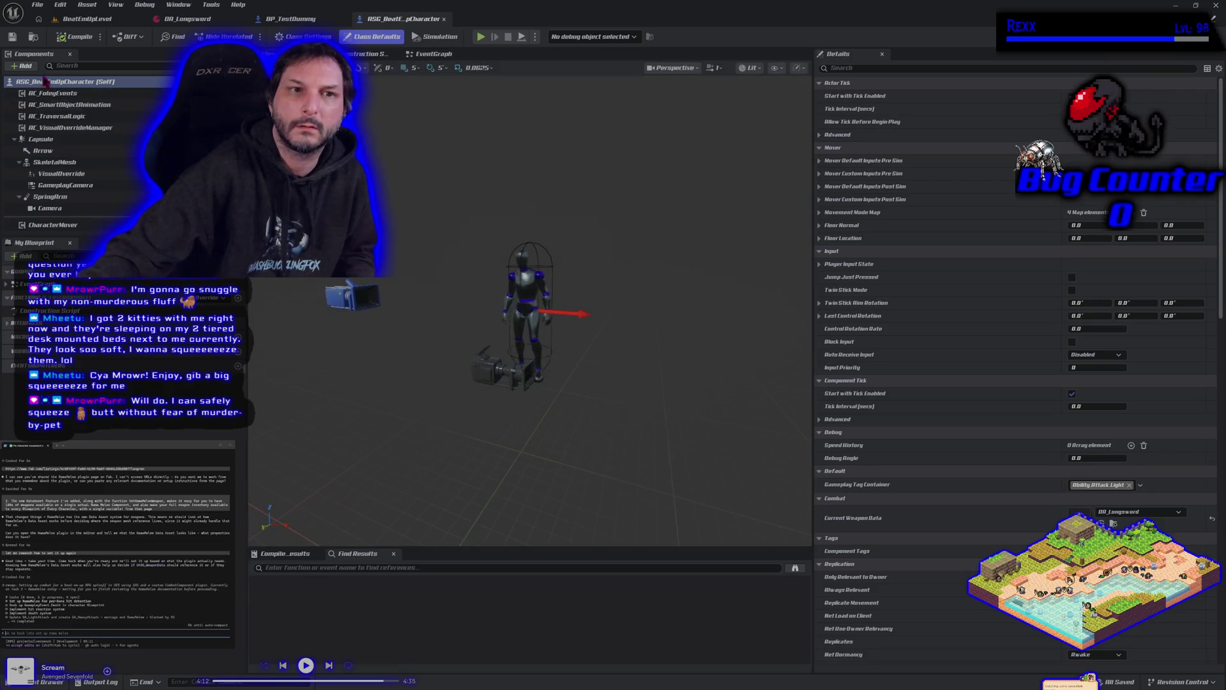
left_click(23, 66)
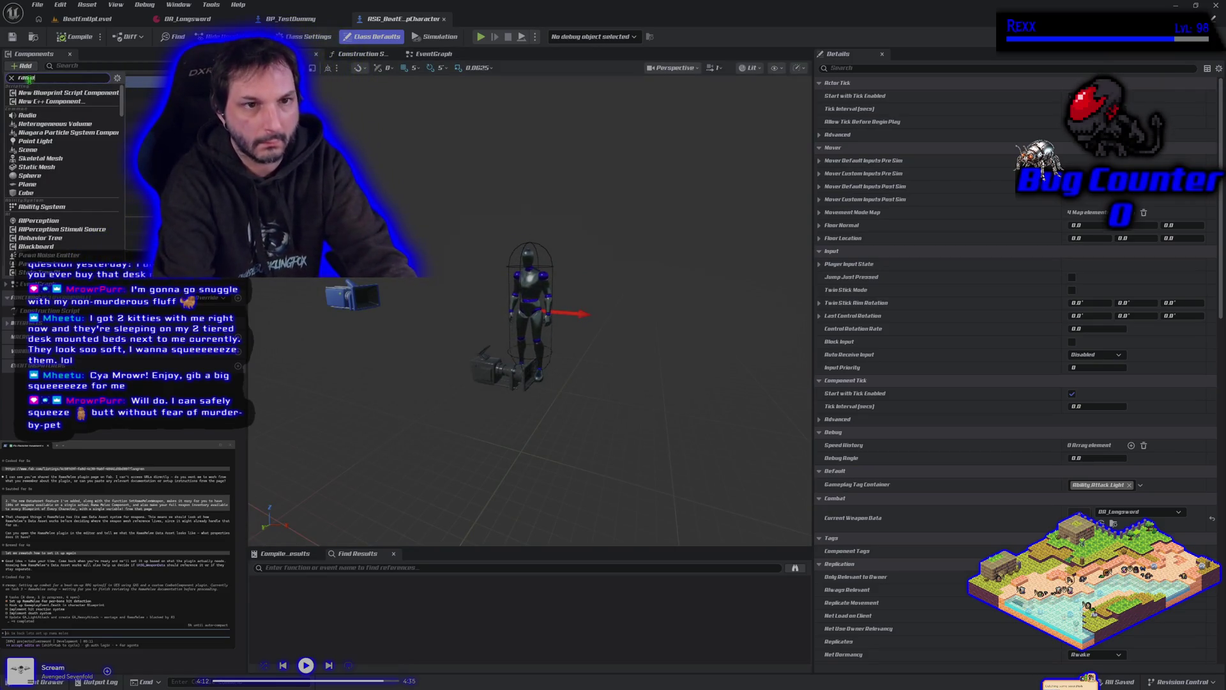
type("rama")
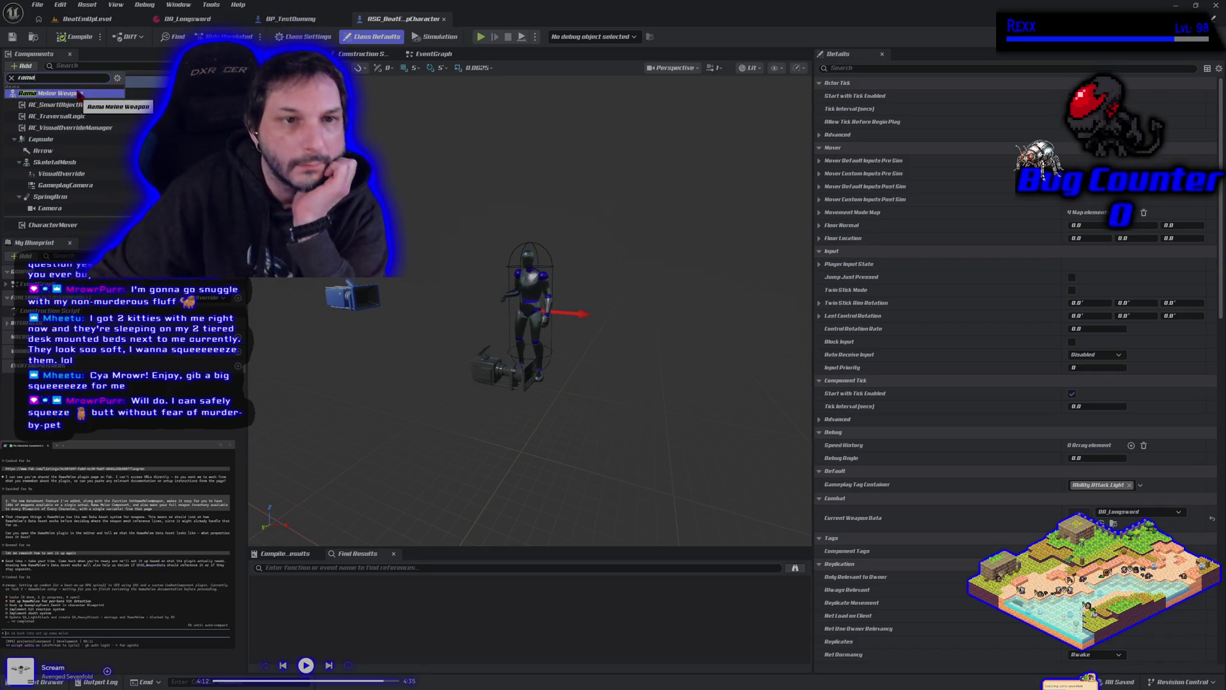
left_click(51, 93)
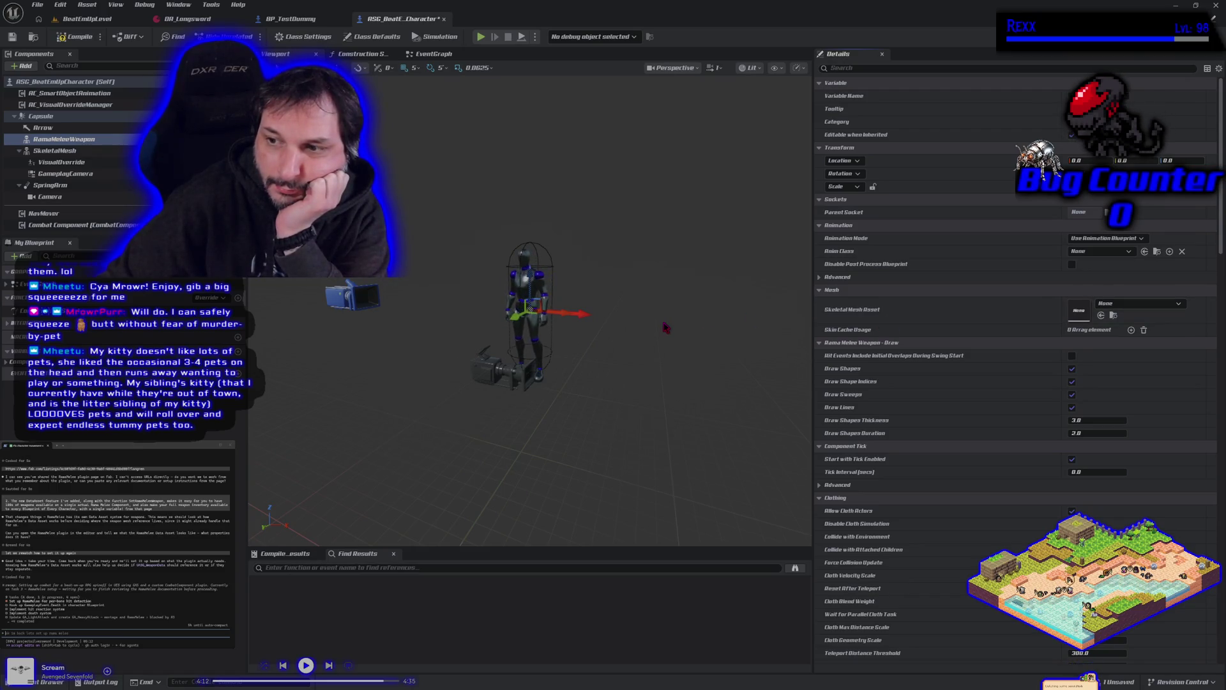
- Browse the Rama Melee Plugin's Public C++ classes and check which skeletal meshes the weapon accepts
left_click(46, 681)
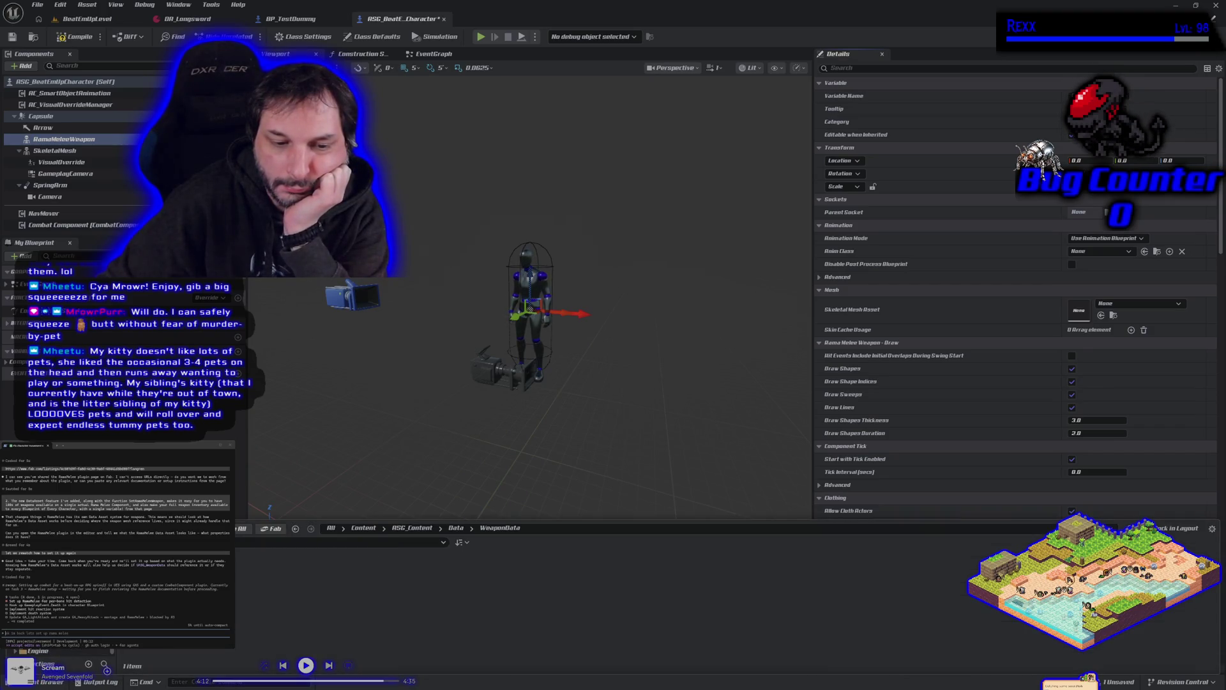
left_click(59, 652)
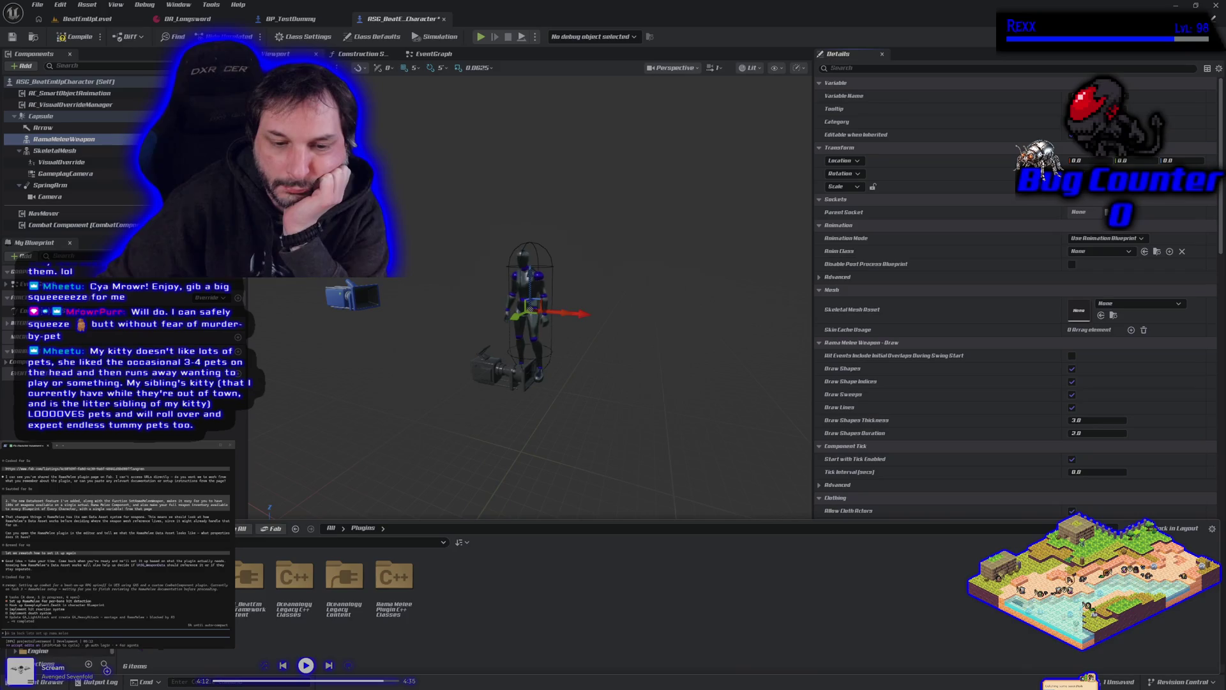
double_click(390, 626)
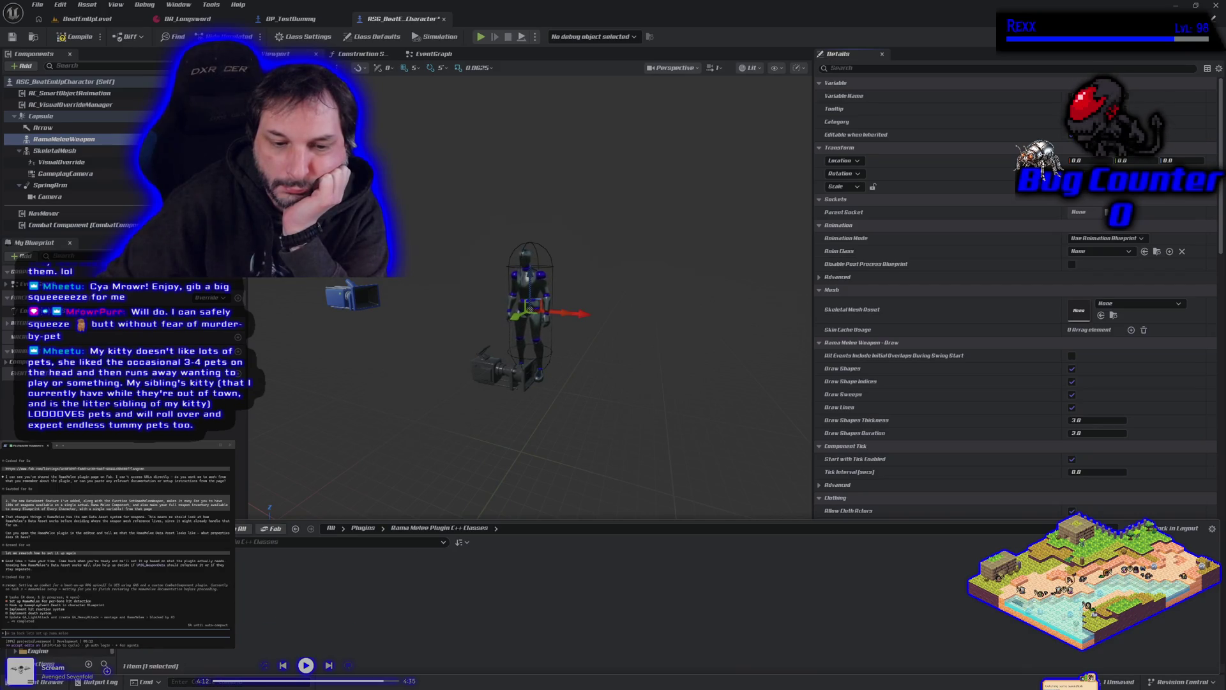
double_click(159, 584)
double_click(208, 585)
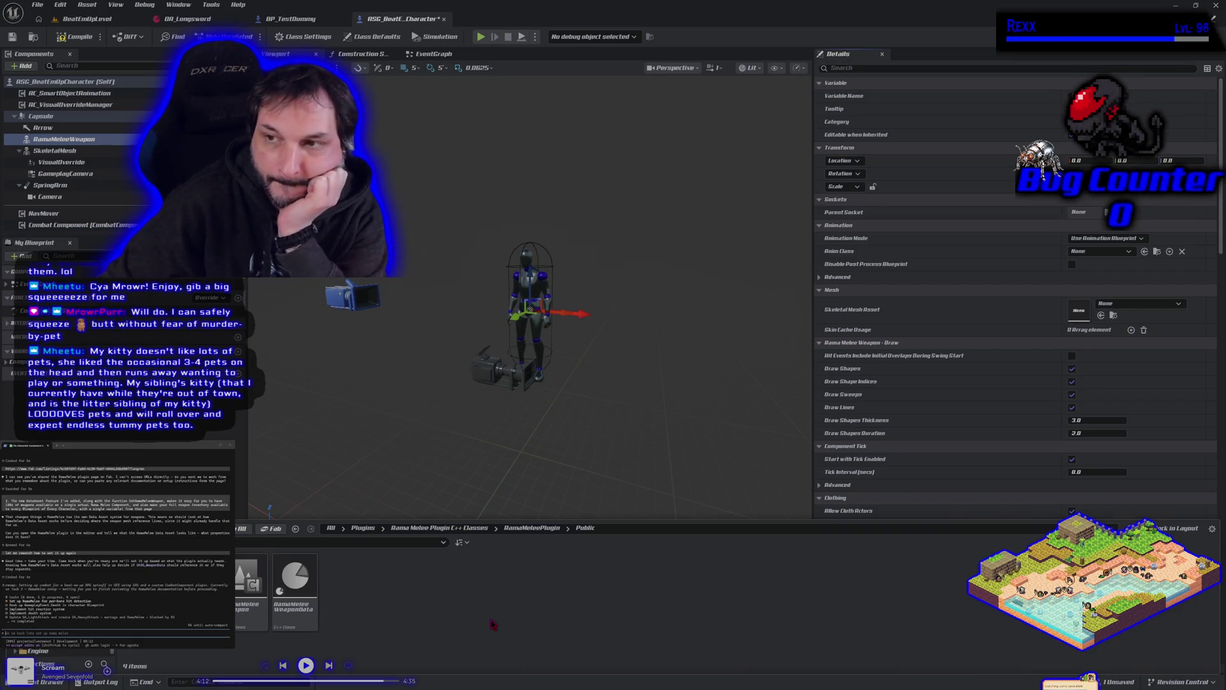
left_click(1131, 306)
left_click(1139, 305)
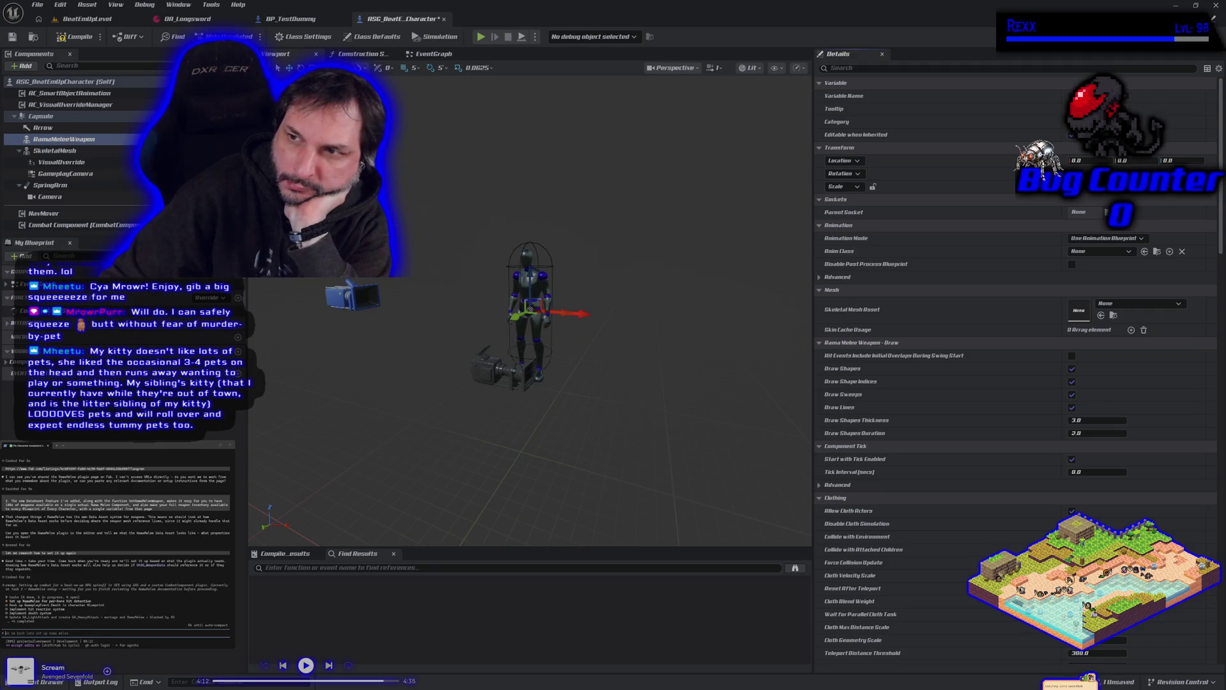
- Navigate to the Data > WeaponData folder and bring up its asset creation menu
left_click(45, 684)
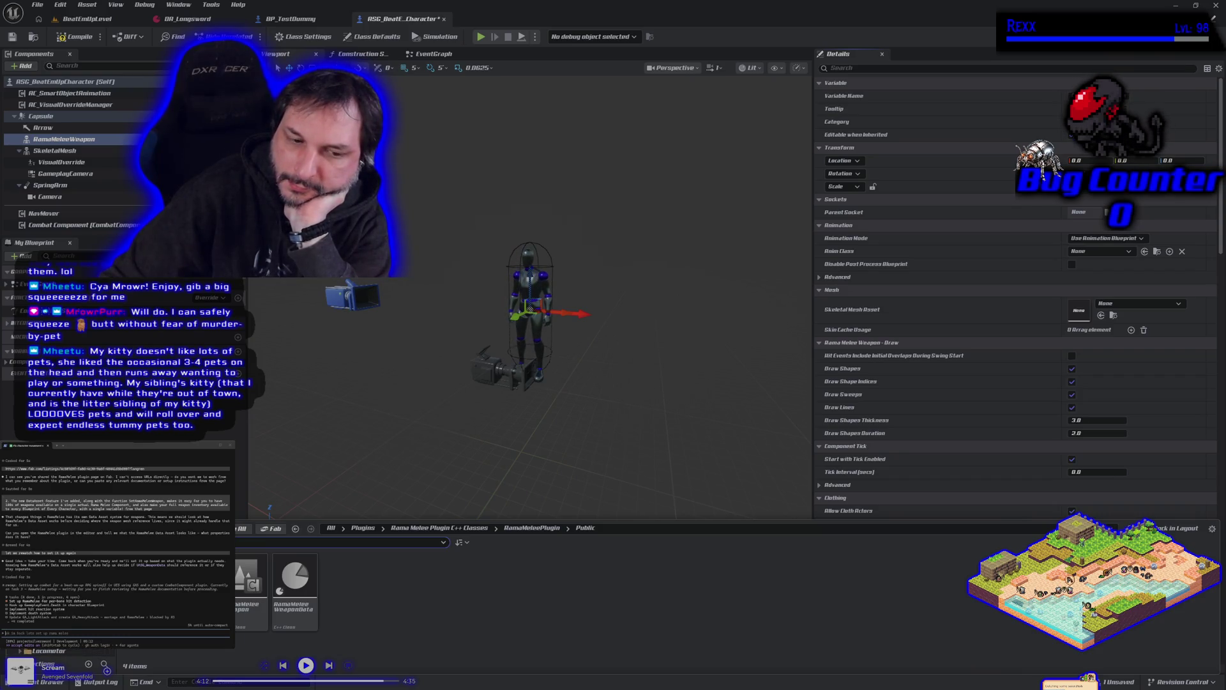
left_click(295, 528)
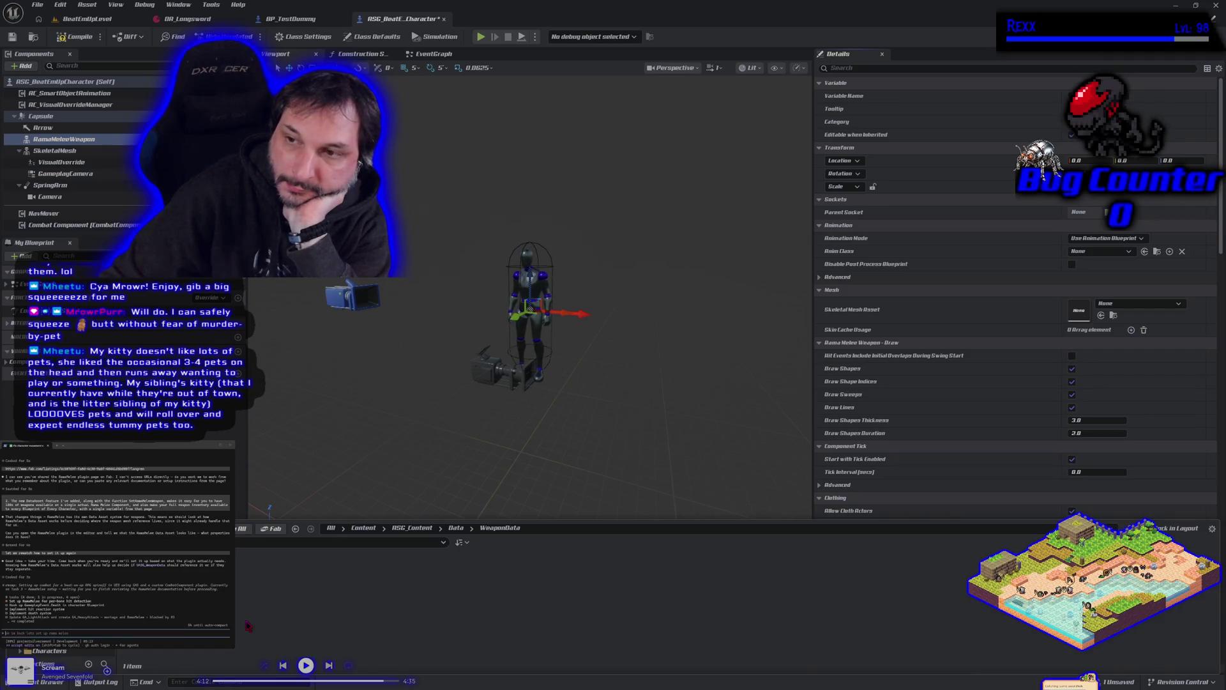
right_click(243, 617)
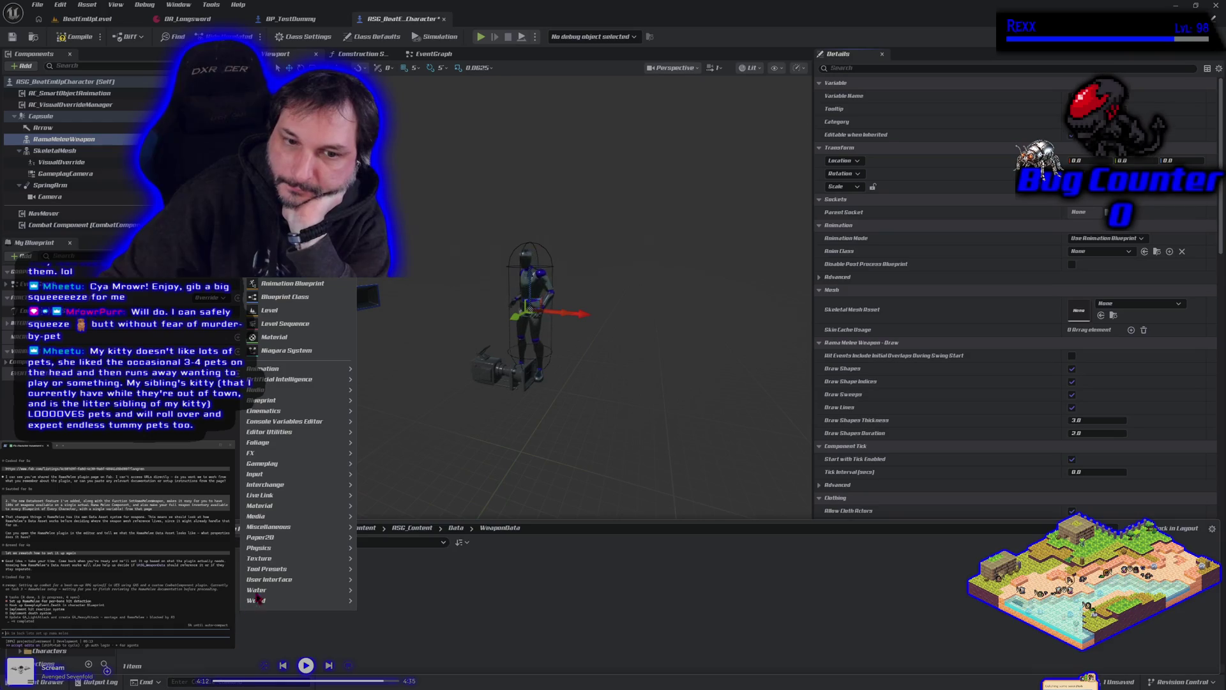
- Create a Miscellaneous > Data Asset of class Rama Melee Weapon Data and open it
mouse_move(304, 580)
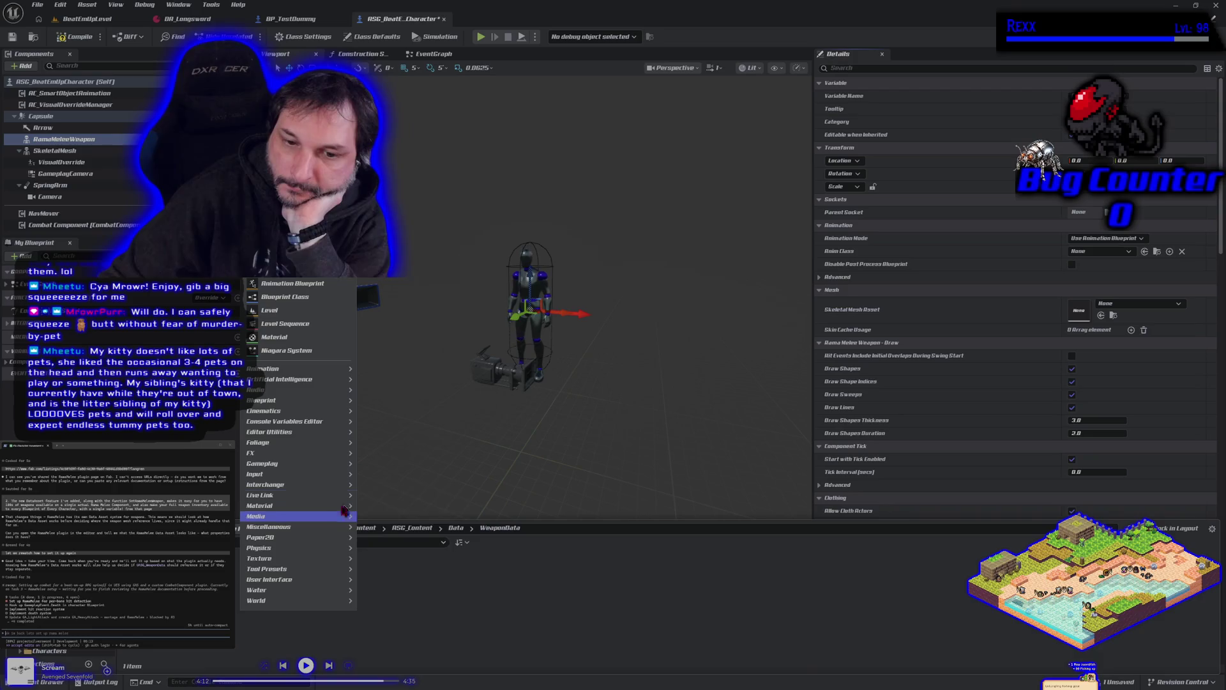
mouse_move(345, 526)
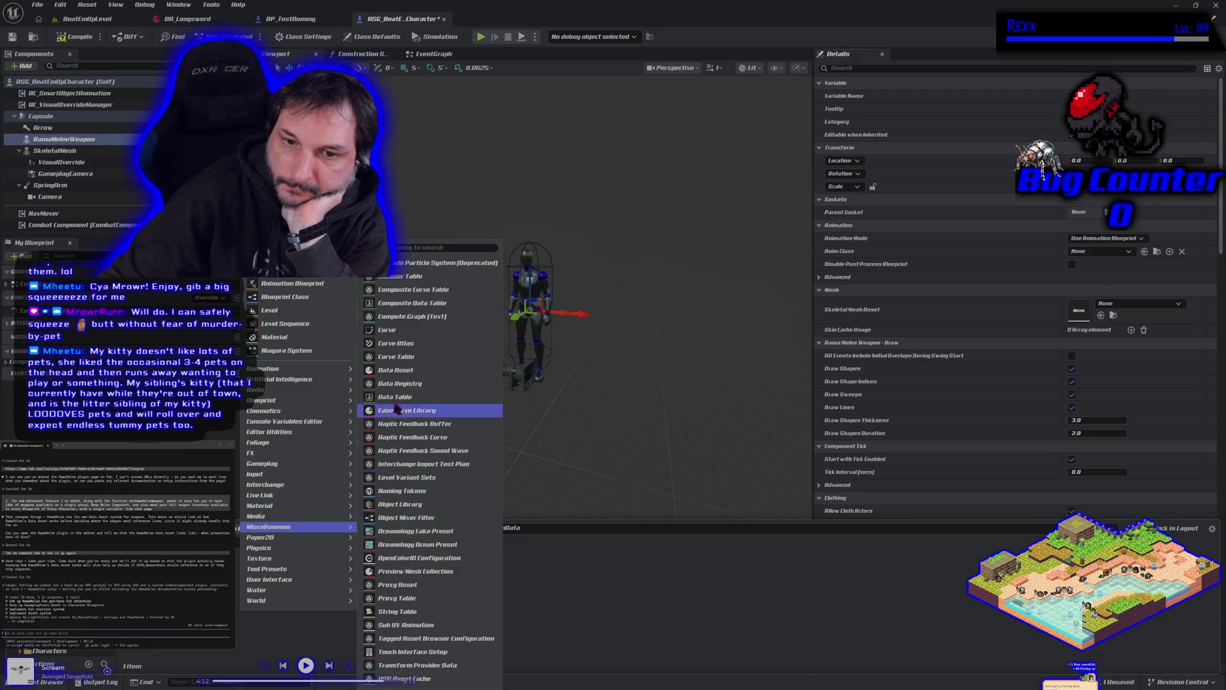
left_click(397, 371)
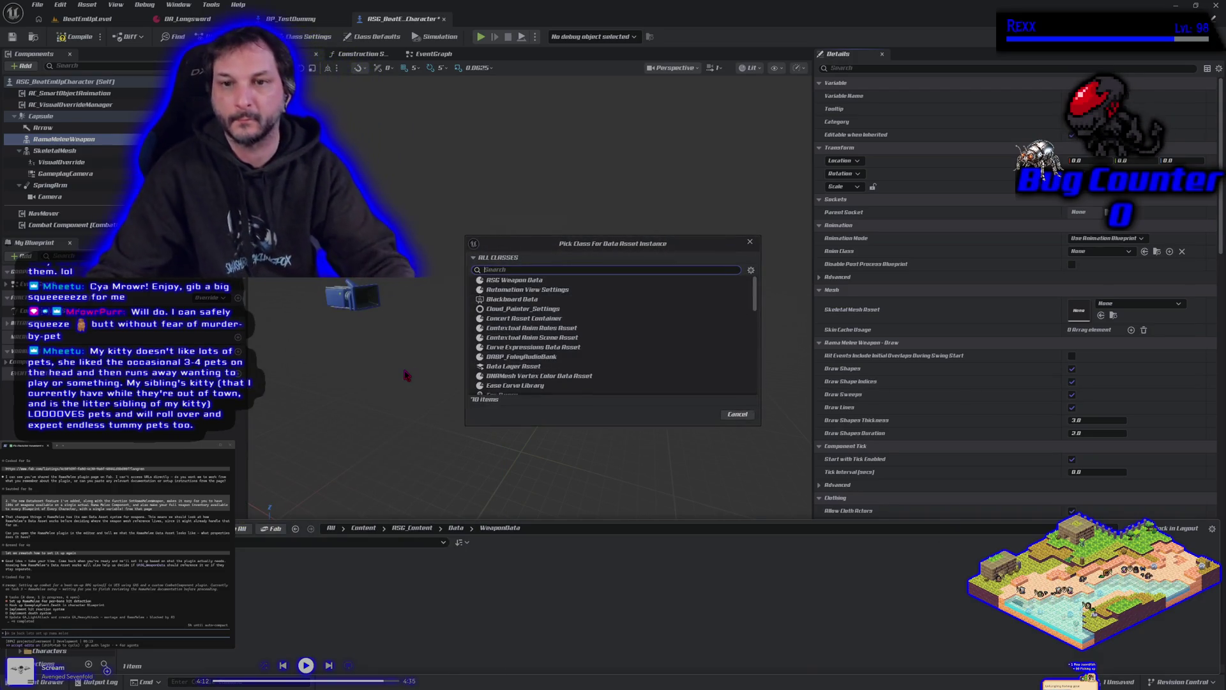
type("rama")
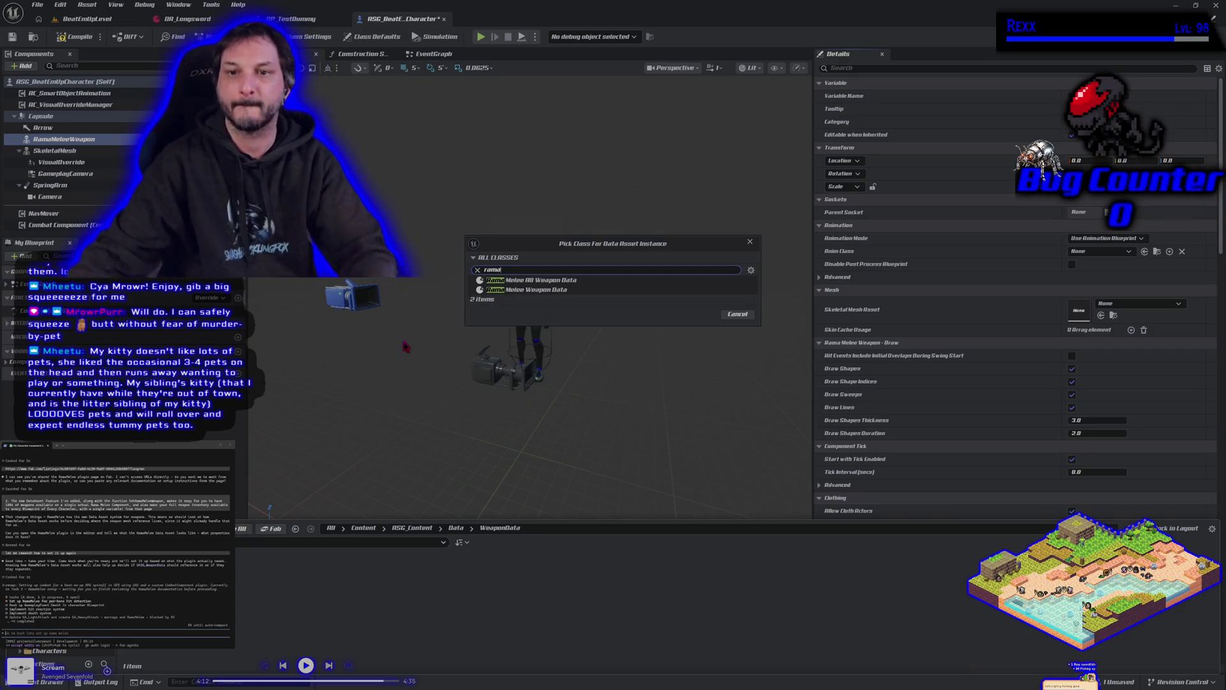
left_click(575, 290)
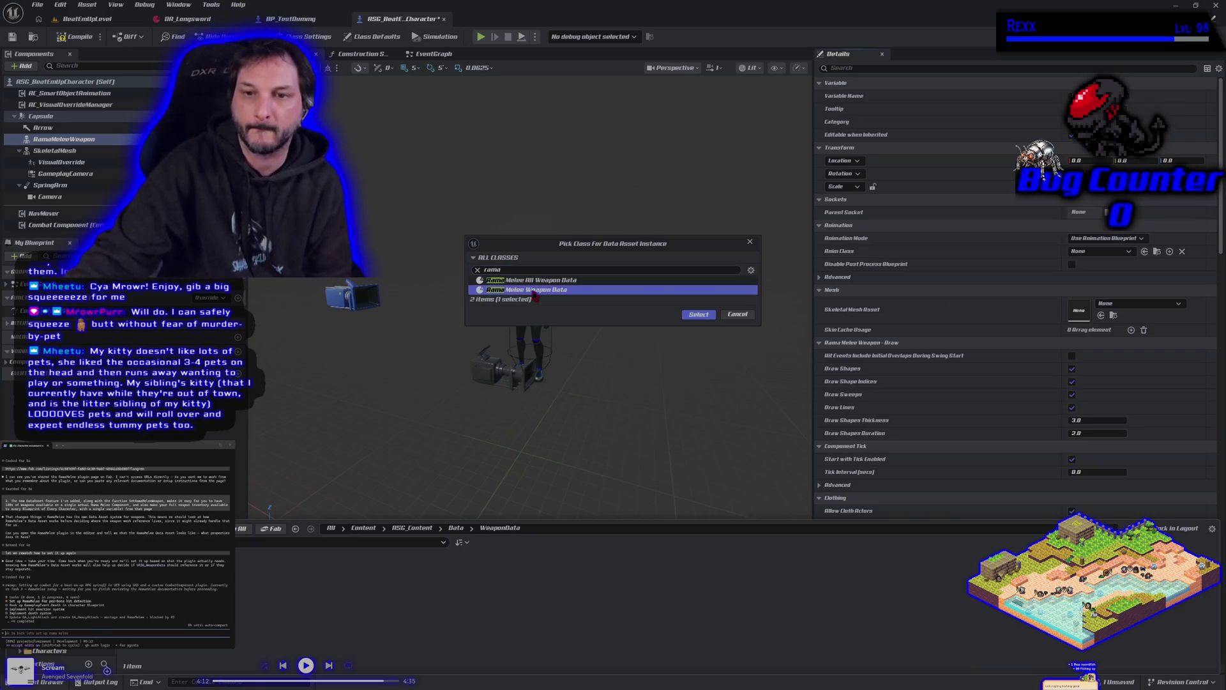
left_click(698, 315)
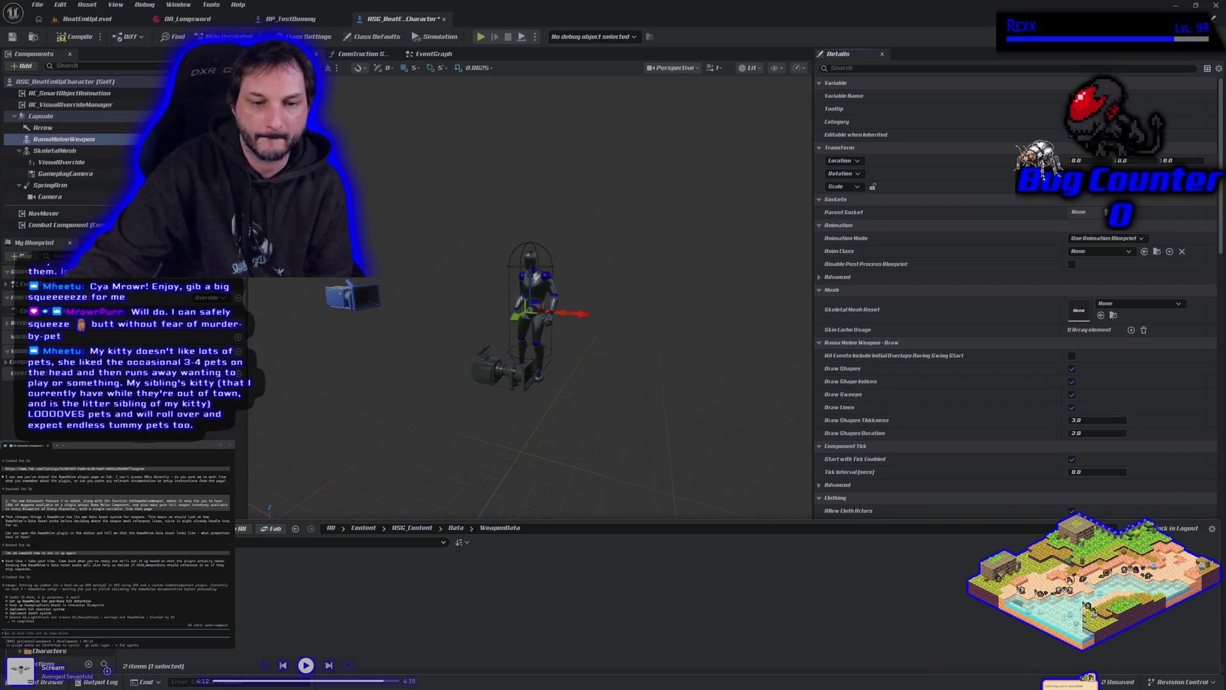
key("Return")
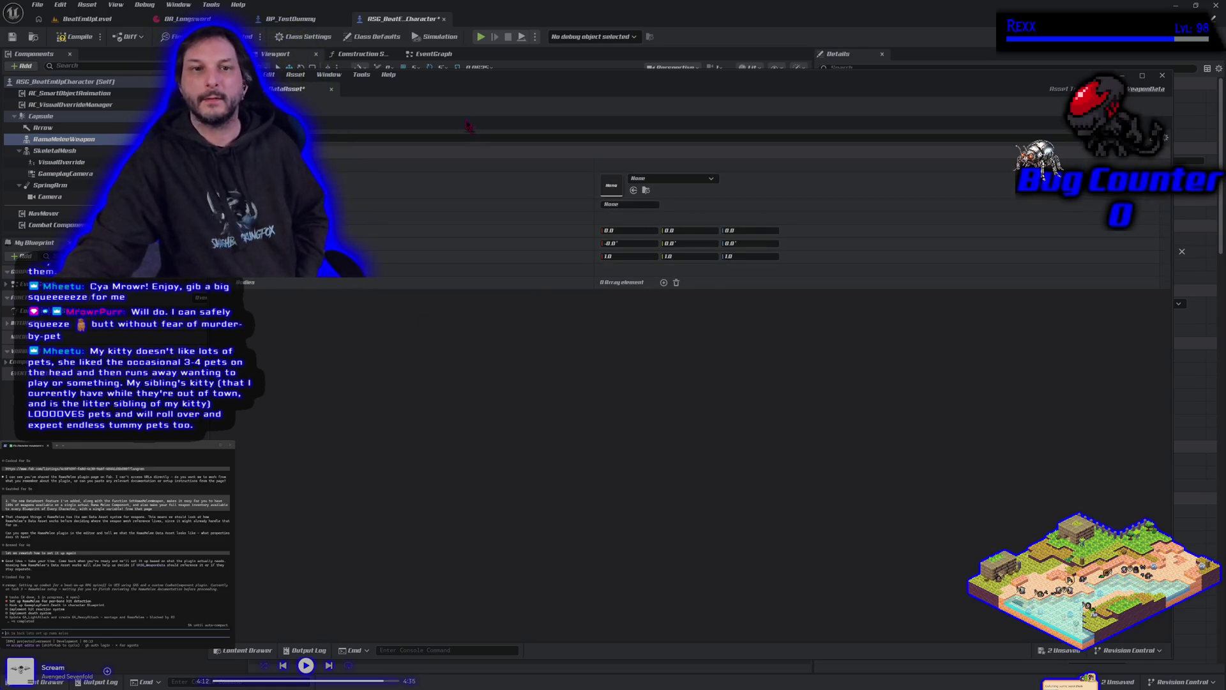
- Shrink the data asset editor to inspect the details behind it, then close it
left_click_drag(468, 125, 211, 153)
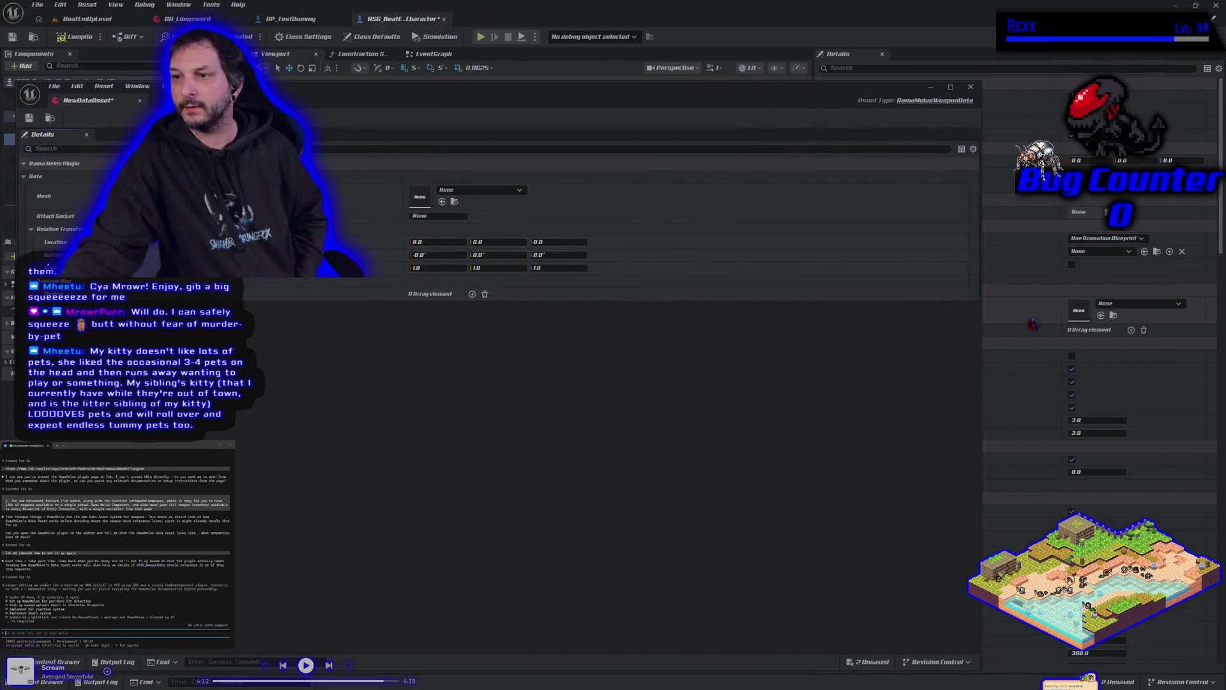
mouse_move(981, 308)
left_mouse_down()
mouse_move(709, 307)
mouse_move(752, 308)
left_mouse_up()
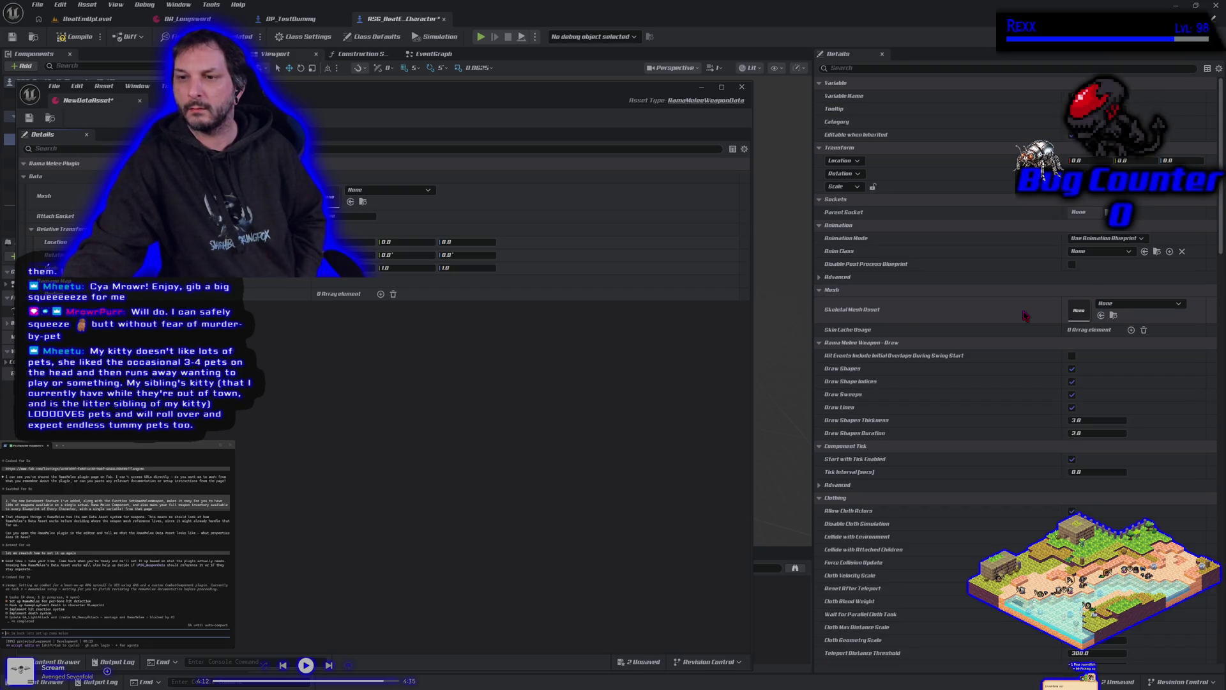
scroll(1024, 315, "down", 3)
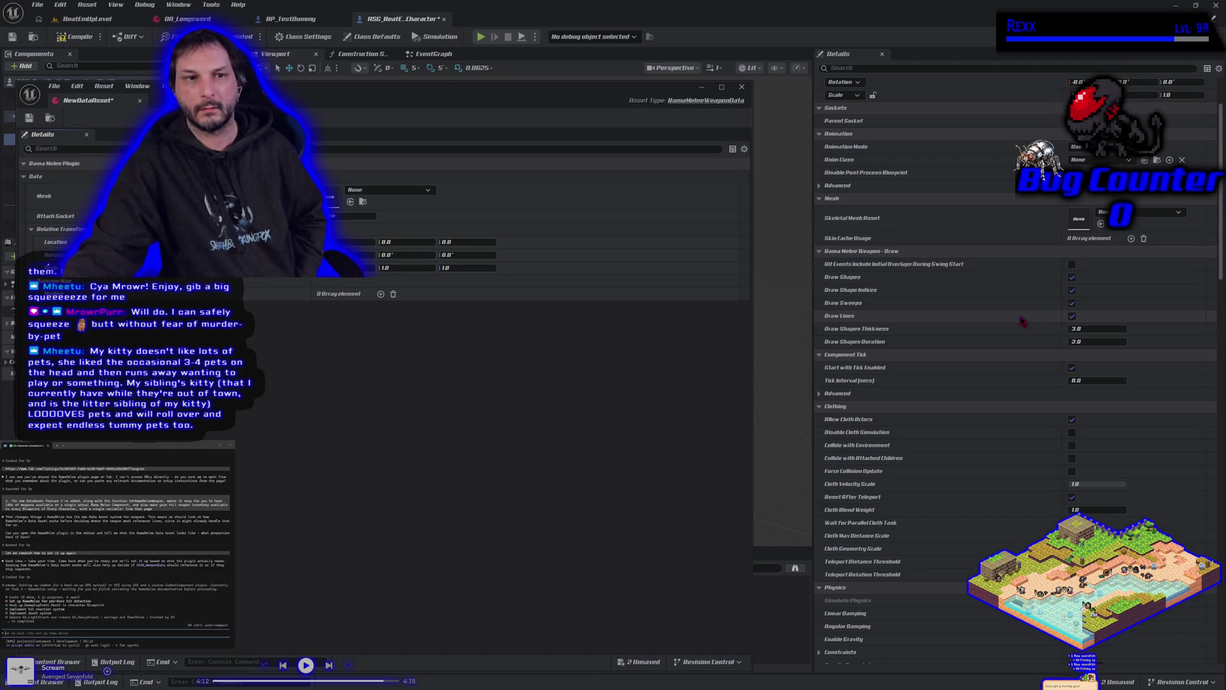
scroll(1023, 321, "up", 3)
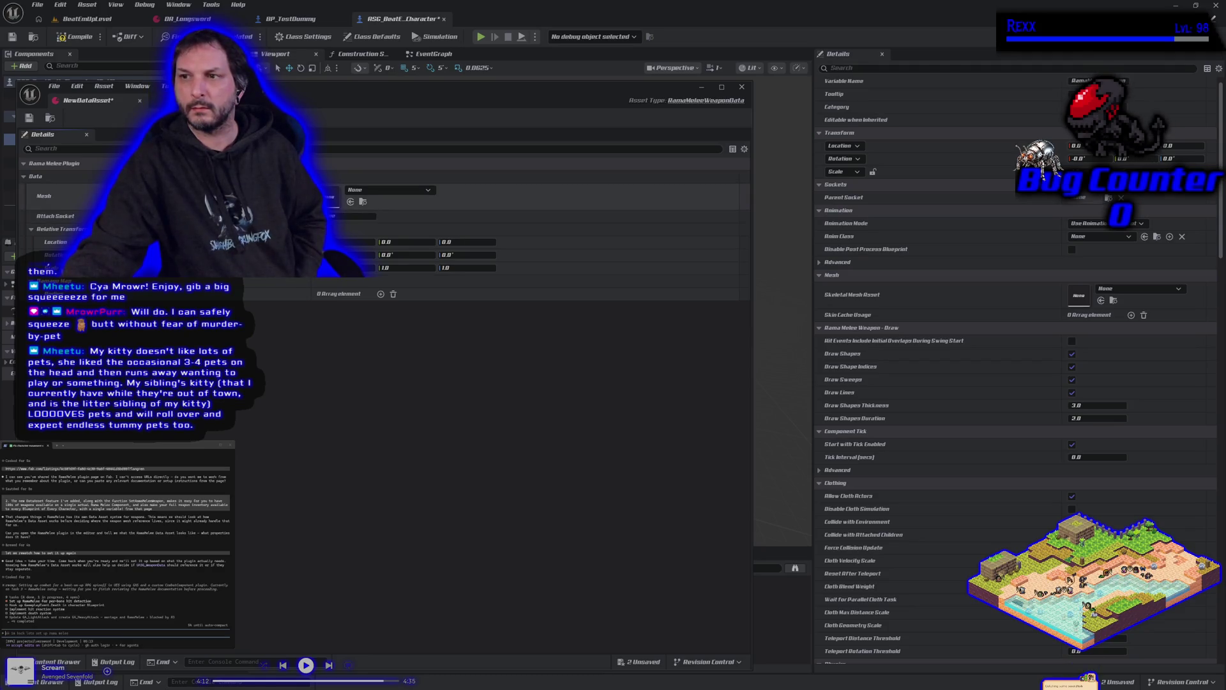
left_click(741, 87)
- Save the asset renamed RMW_Longsword and dock its editor as a main tab
left_click(48, 681)
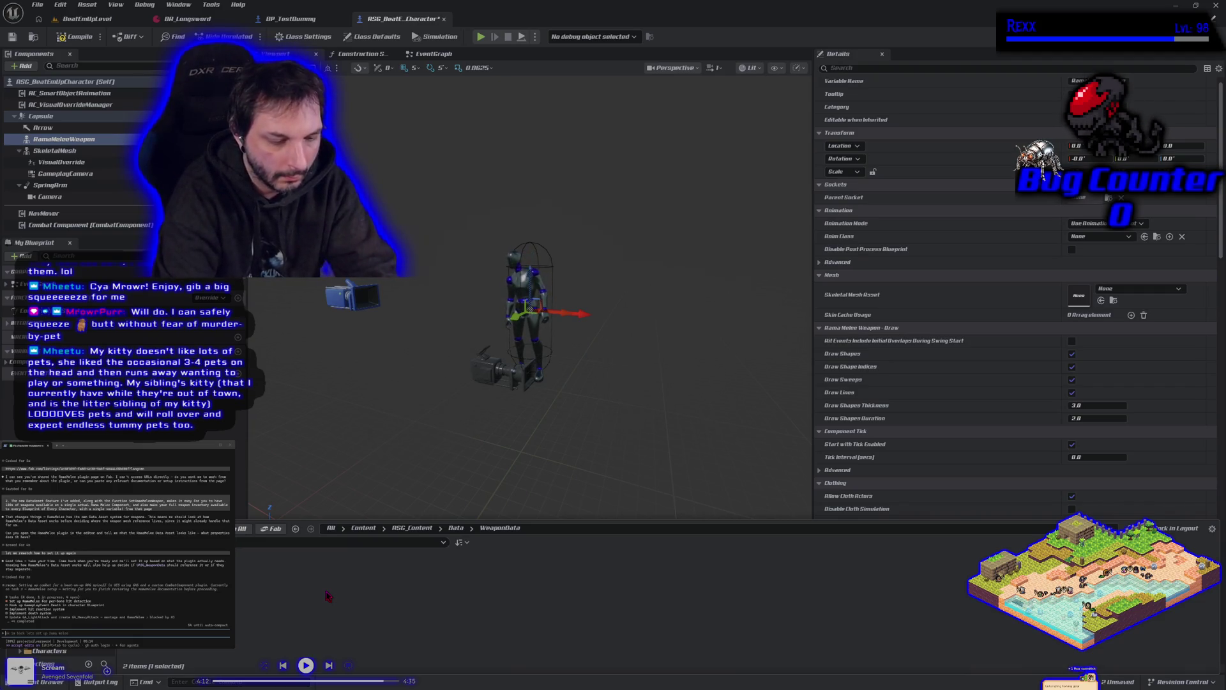
key("ctrl+s")
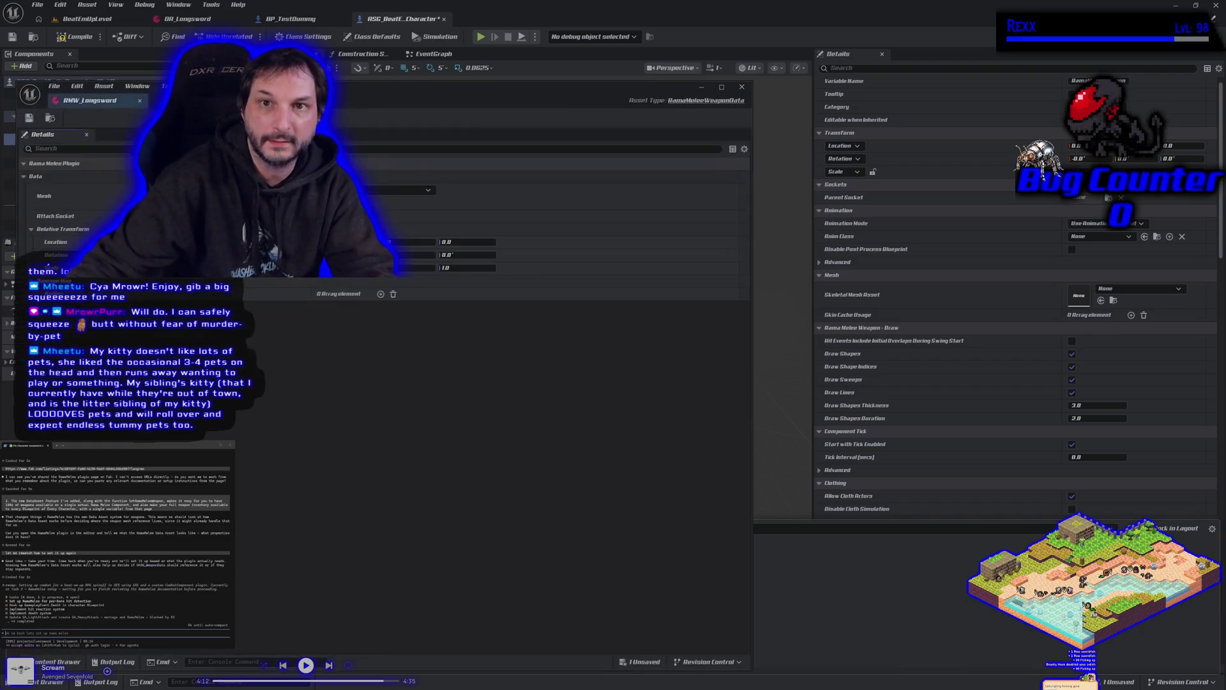
left_click_drag(94, 103, 289, 23)
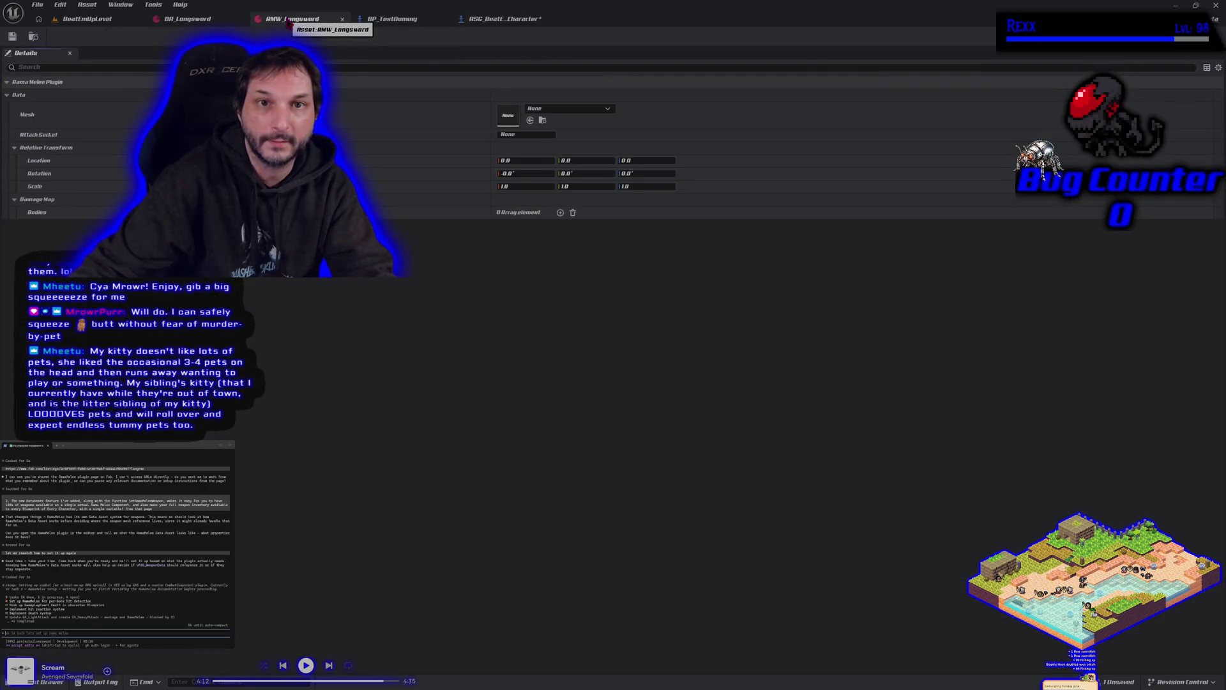
left_click(566, 109)
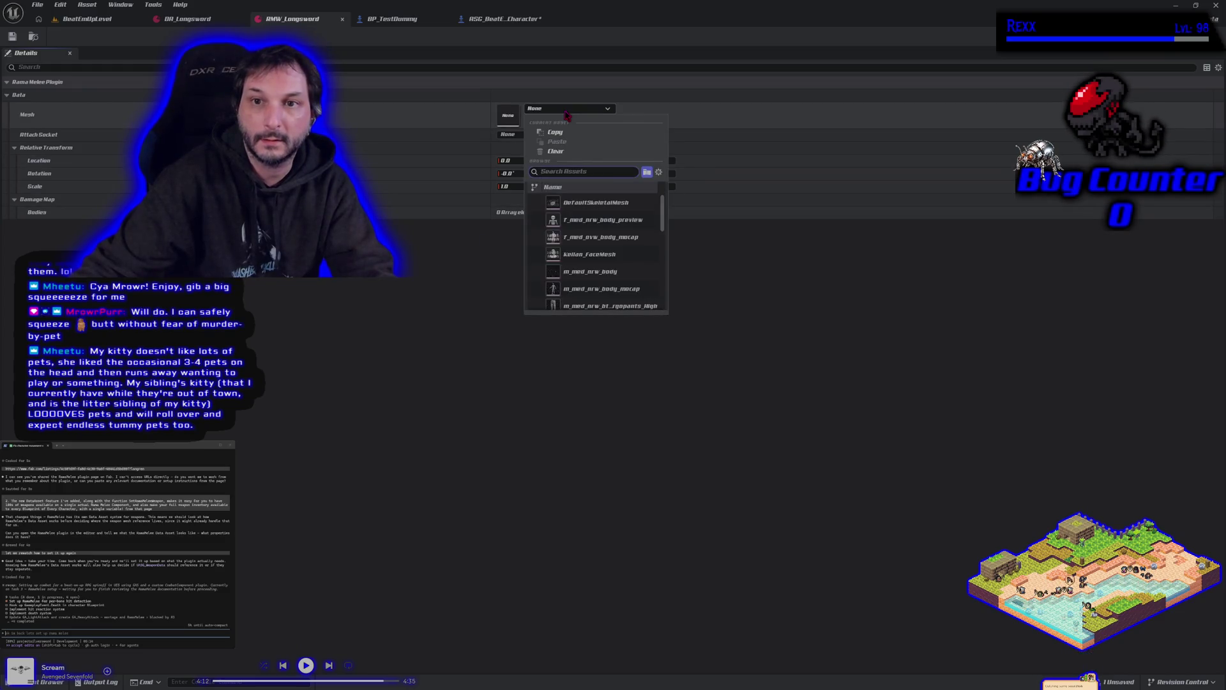
- Search the Mesh picker for 'loswo', close it empty-handed, and browse toward the Longsword mesh folder
type("long")
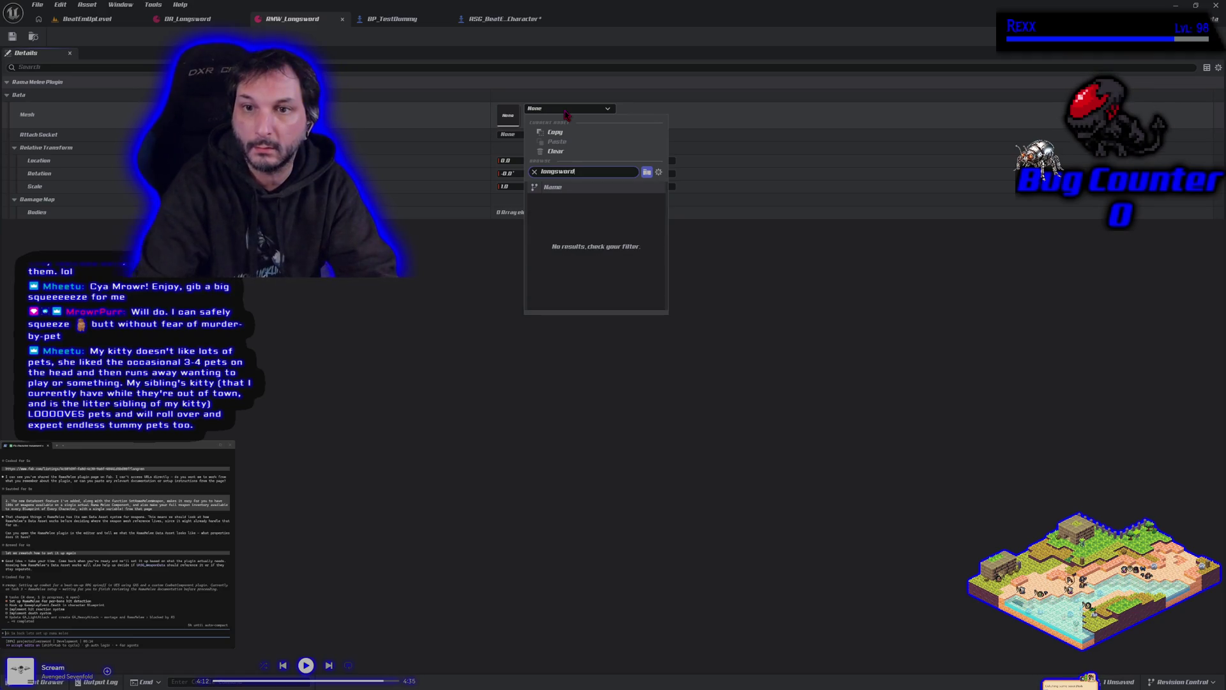
type("swo")
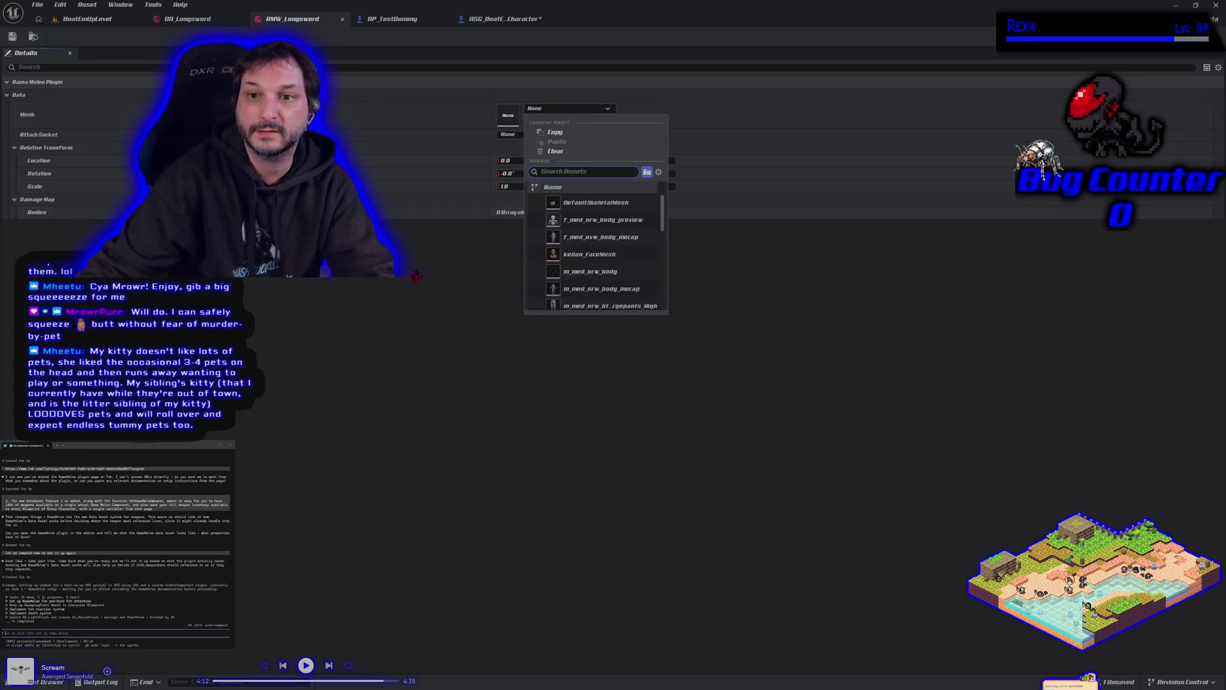
left_click(375, 330)
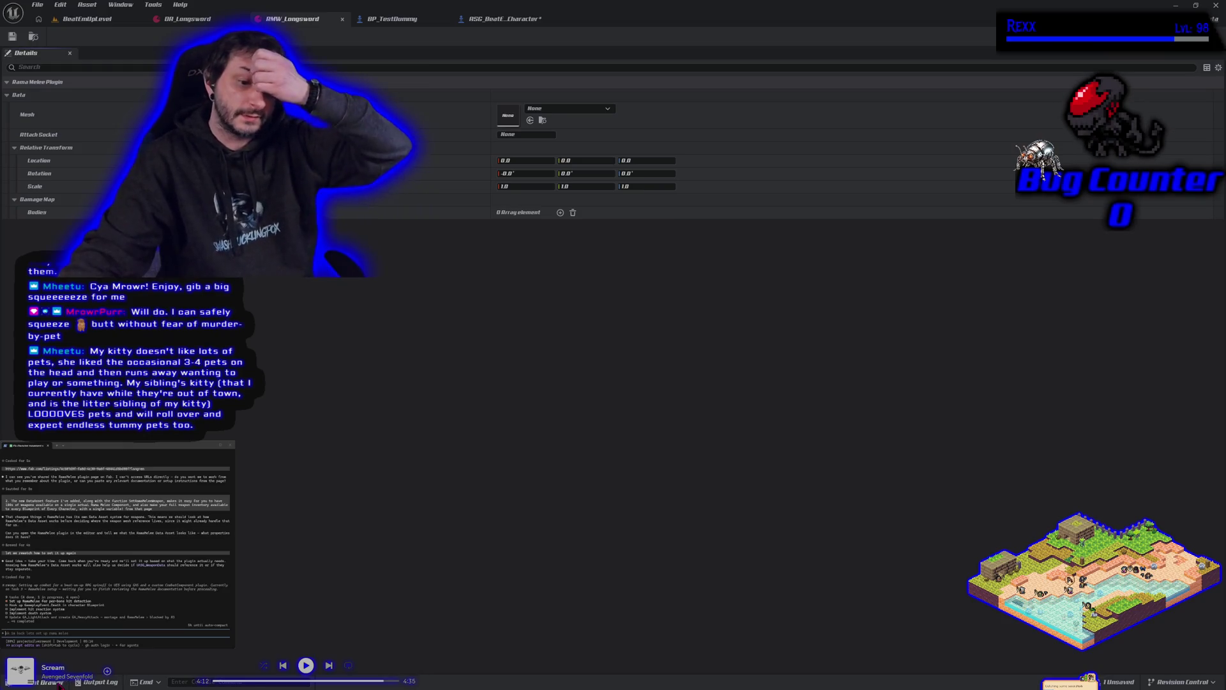
left_click(51, 682)
left_click(39, 613)
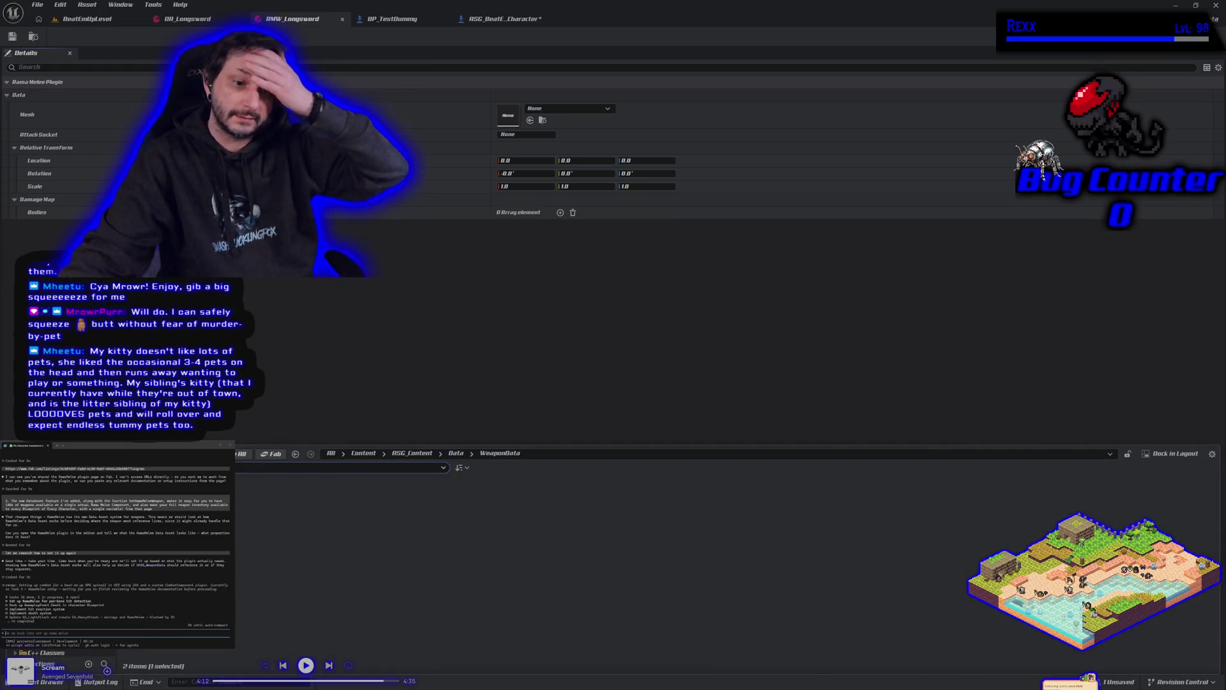
left_click(38, 626)
left_click(45, 635)
- Open Longsword's Mesh folder and run an Asset Actions entry on the longsword mesh
double_click(268, 543)
right_click(191, 530)
mouse_move(268, 511)
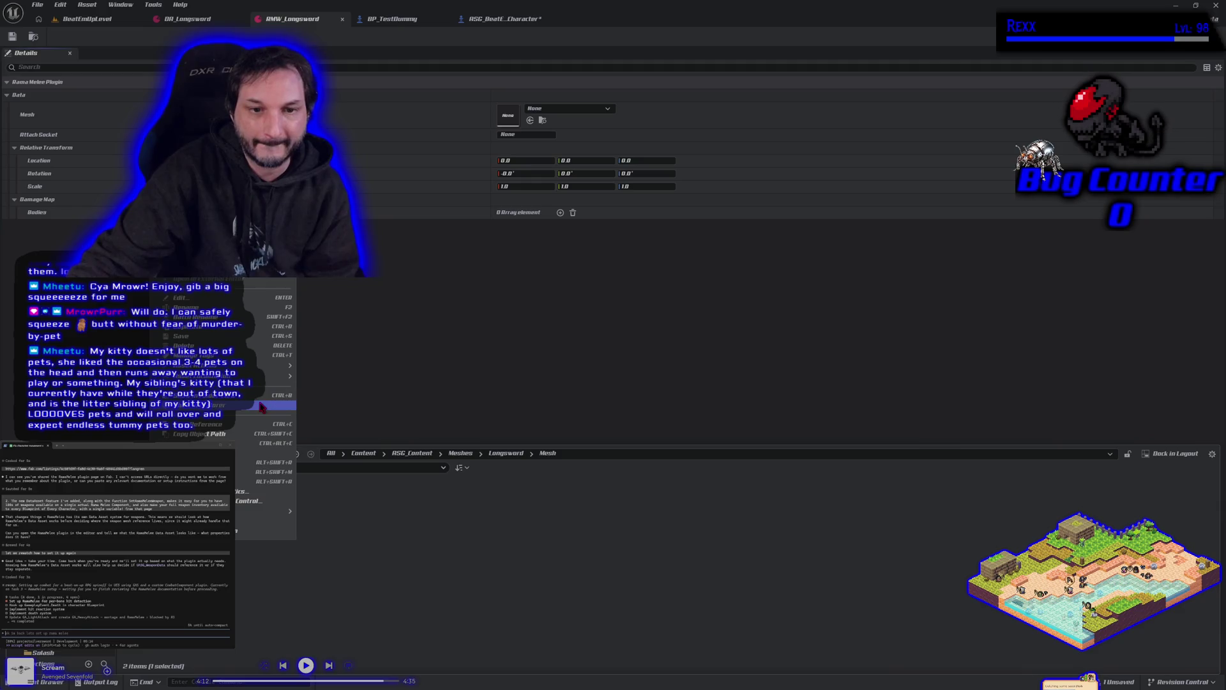
mouse_move(275, 376)
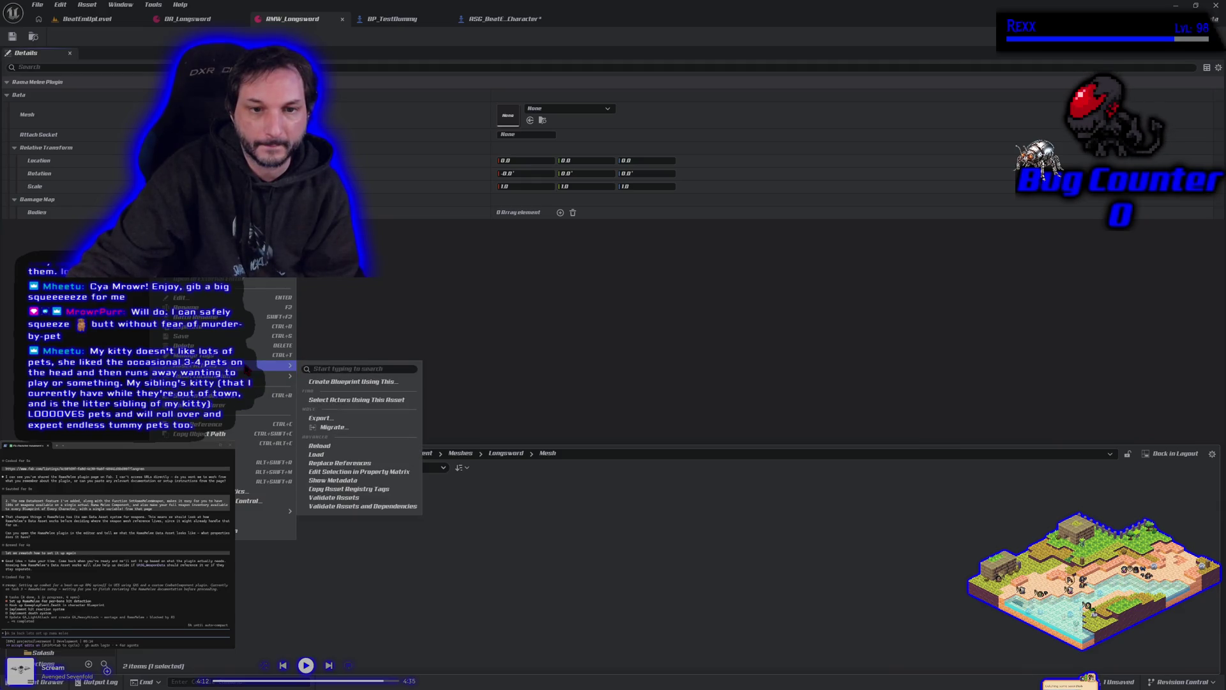
left_click(331, 424)
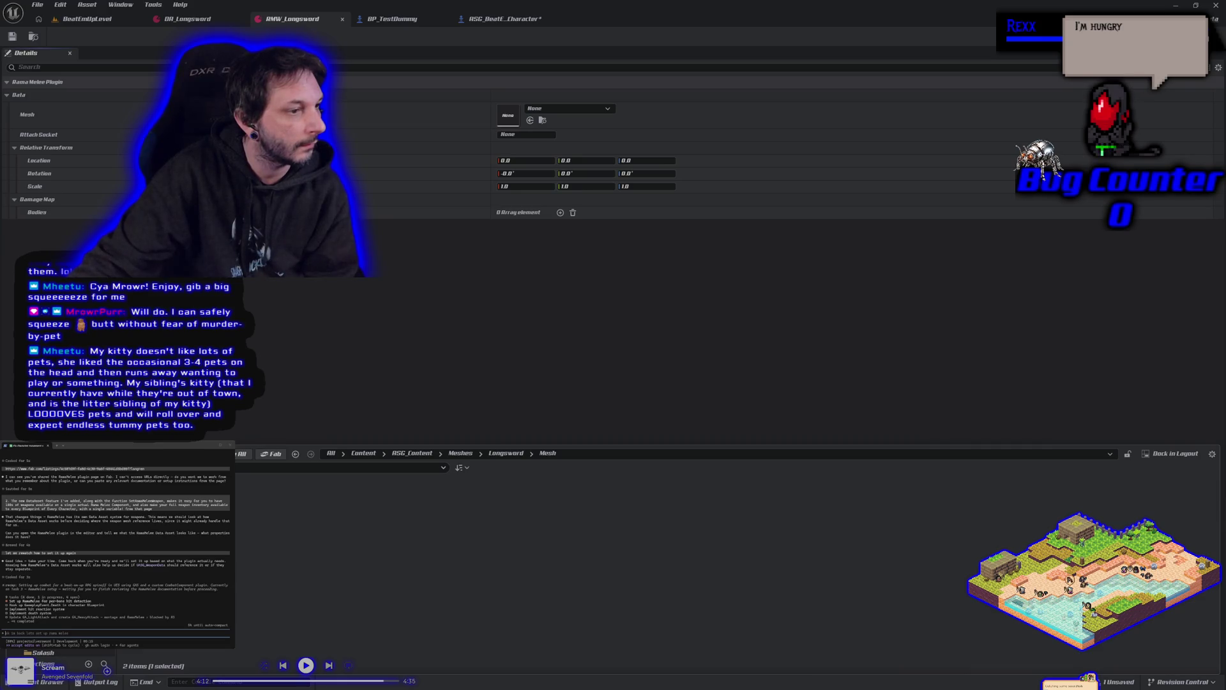
- Move up through the breadcrumbs to ASG_Content and open its Meshes folder
left_click(324, 522)
right_click(285, 534)
key("Escape")
left_click(505, 455)
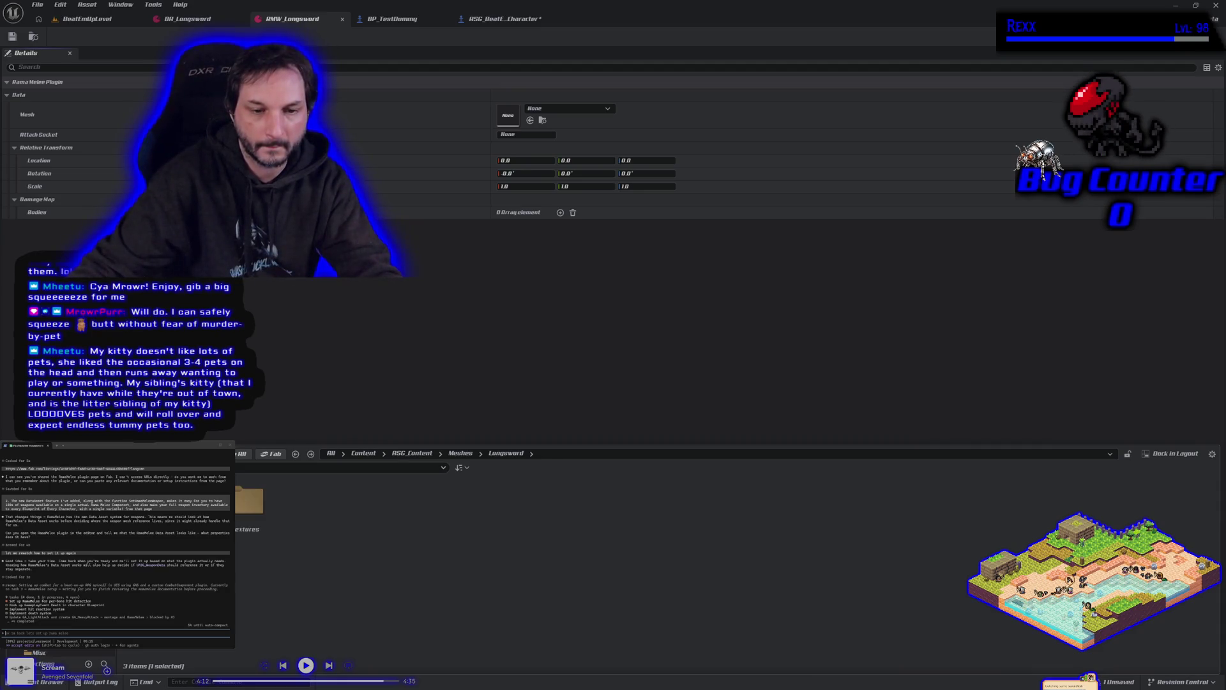
left_click(412, 453)
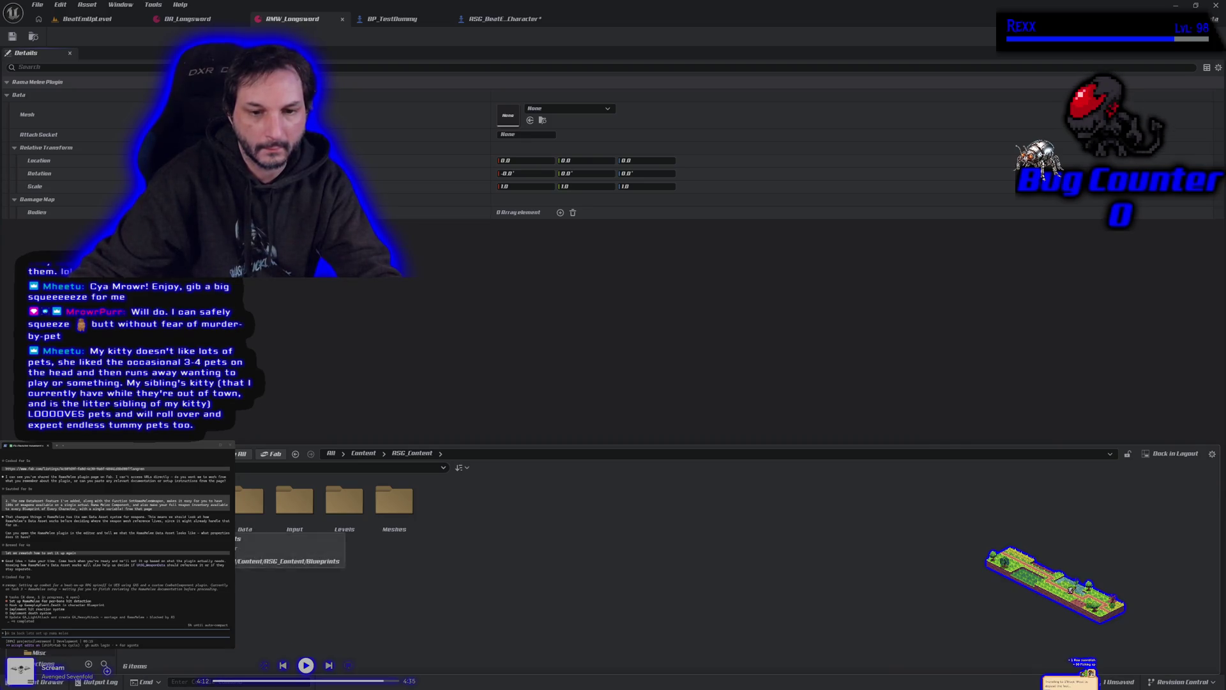
double_click(394, 502)
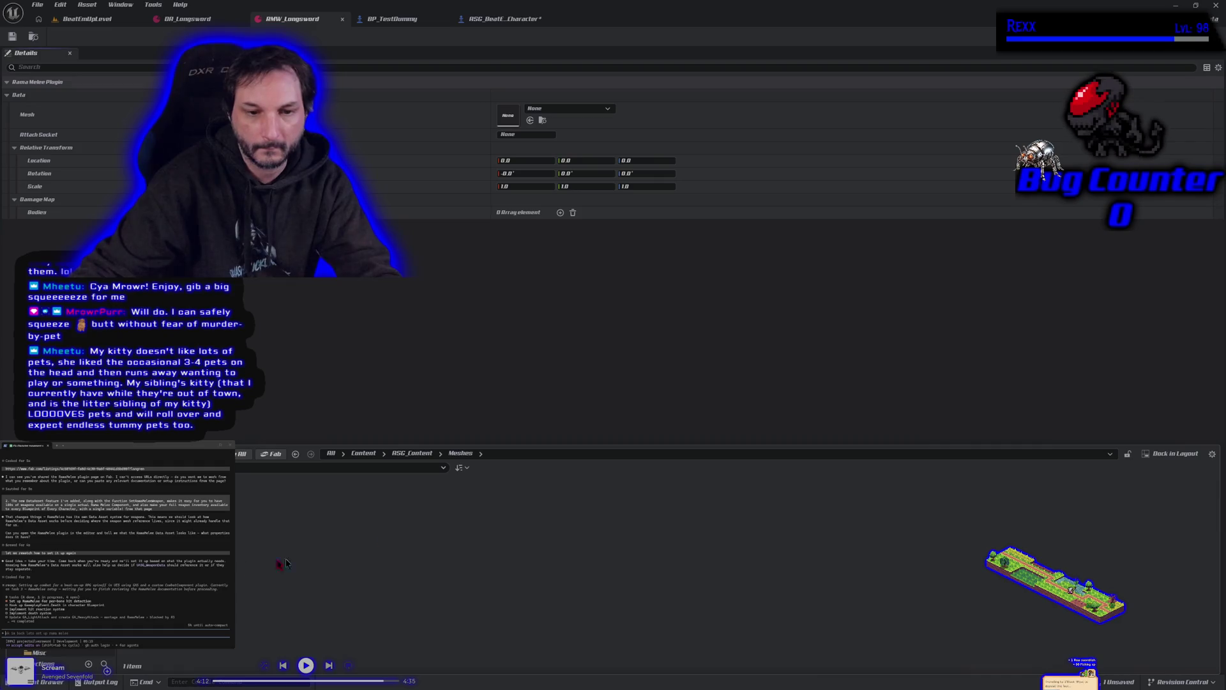
- Look inside Longsword and its Mesh subfolder, go back, and reopen Longsword from Meshes
double_click(217, 501)
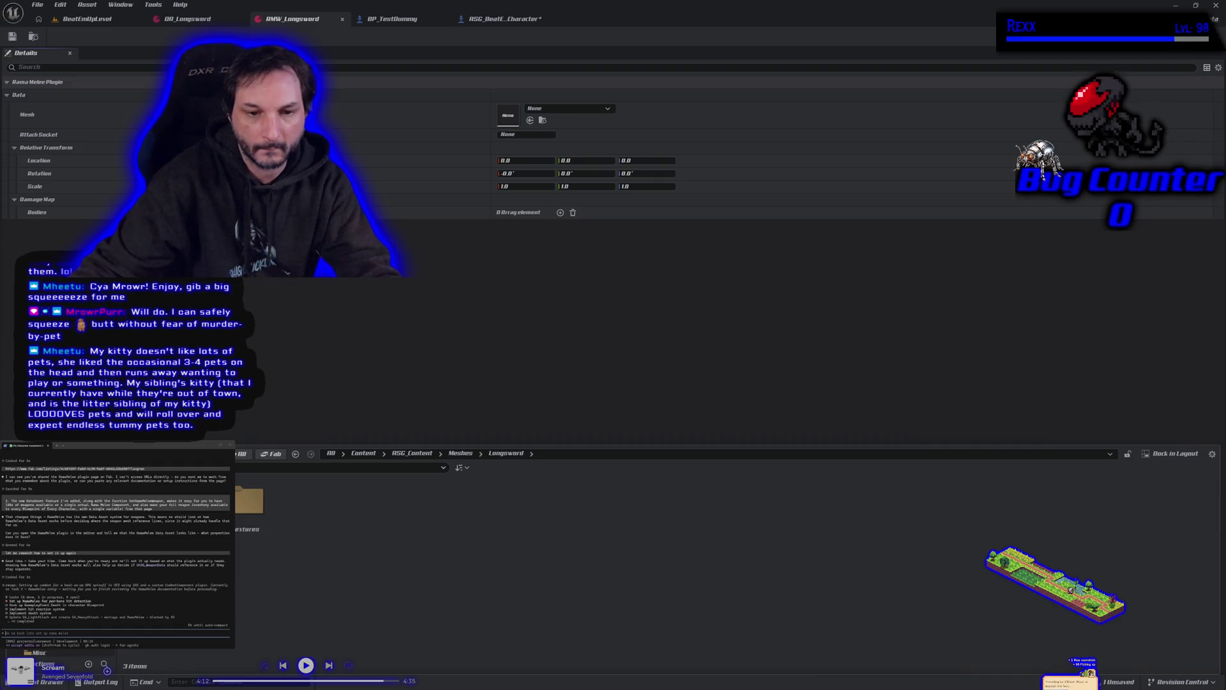
double_click(186, 501)
key("alt+Left")
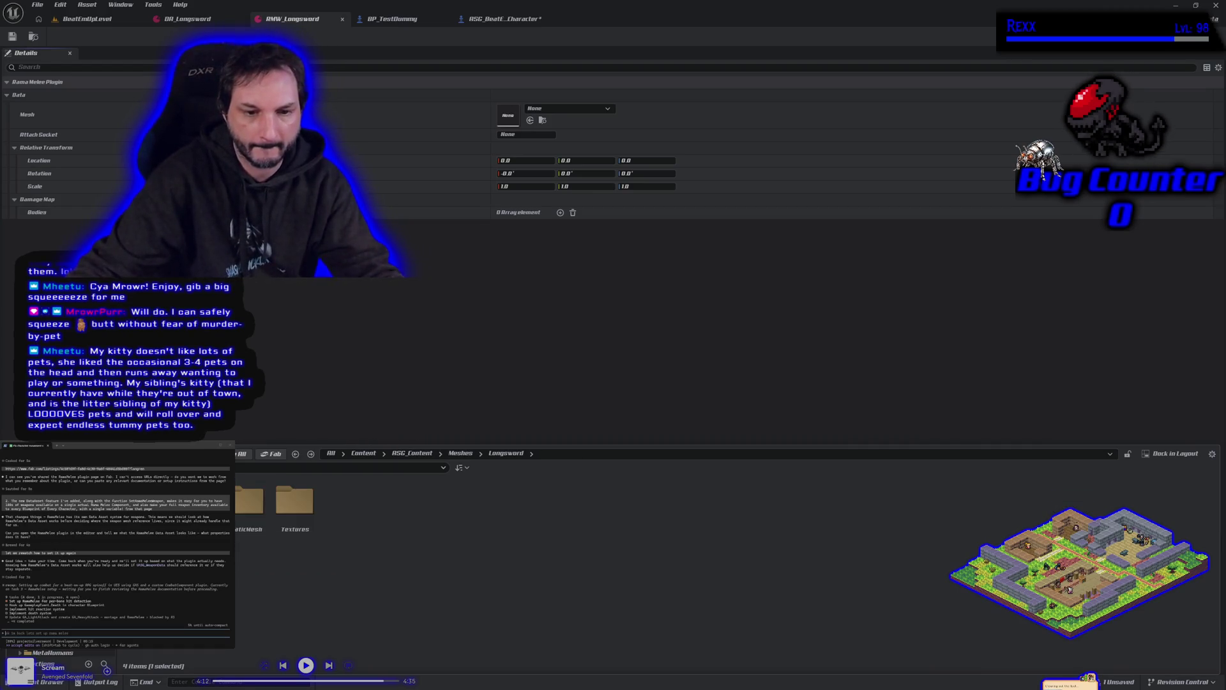
right_click(67, 575)
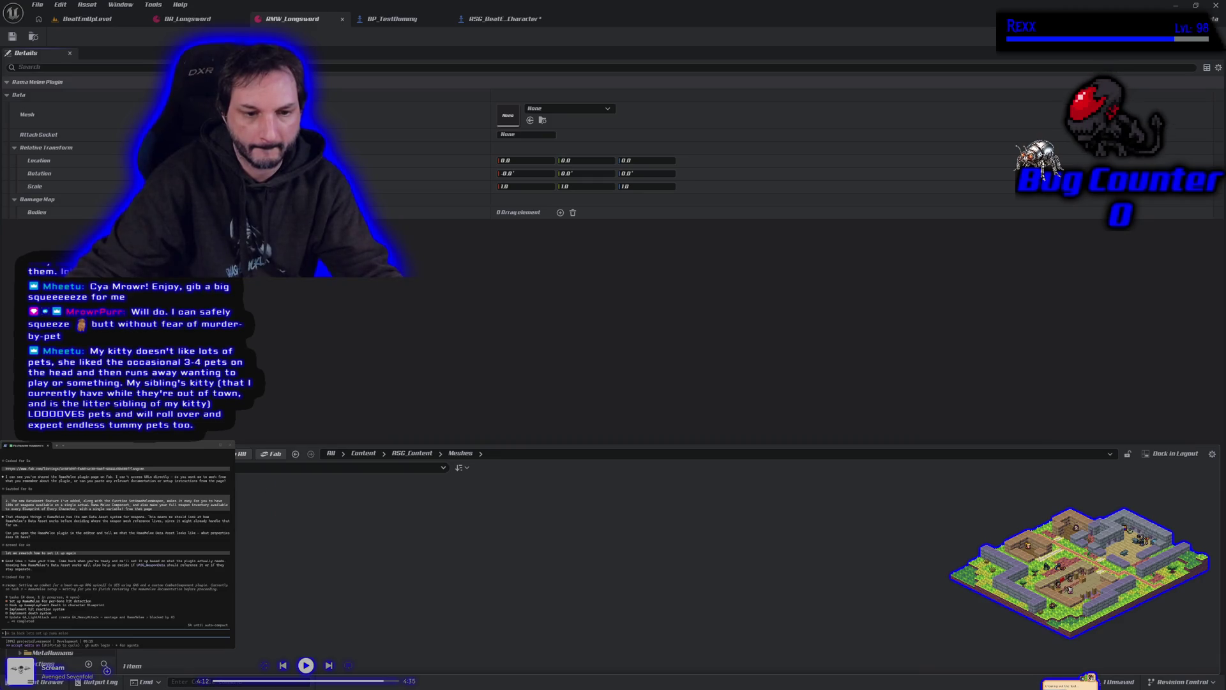
key("Escape")
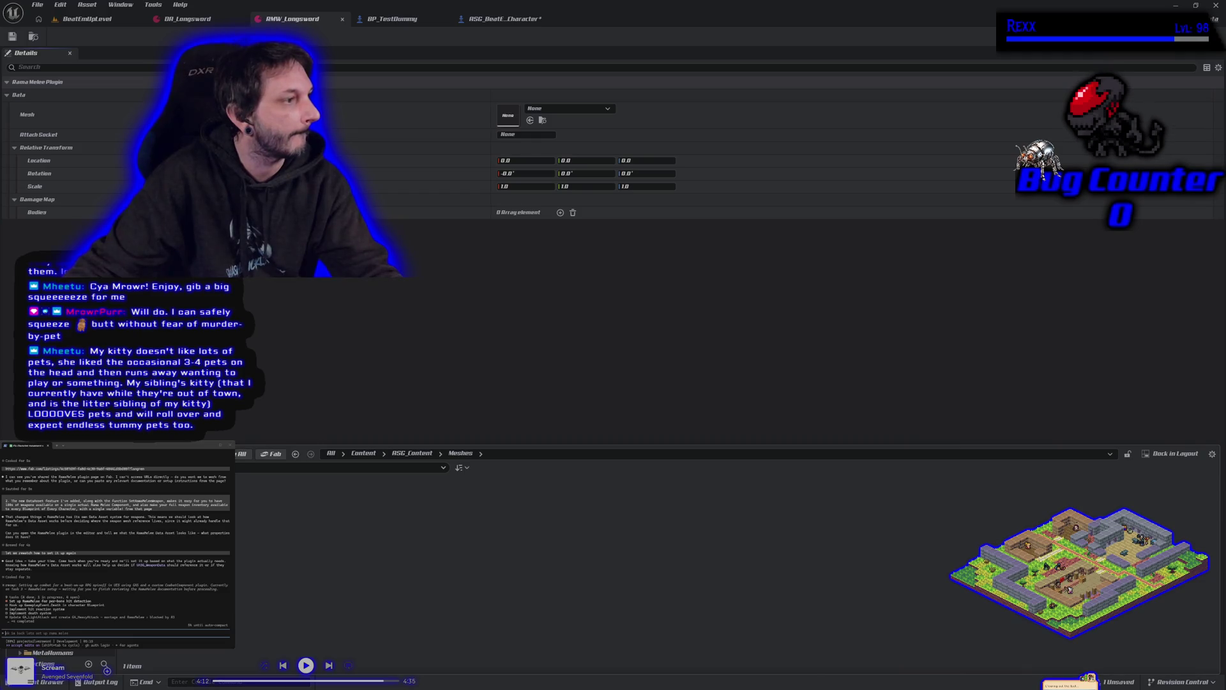
scroll(68, 575, "down", 2)
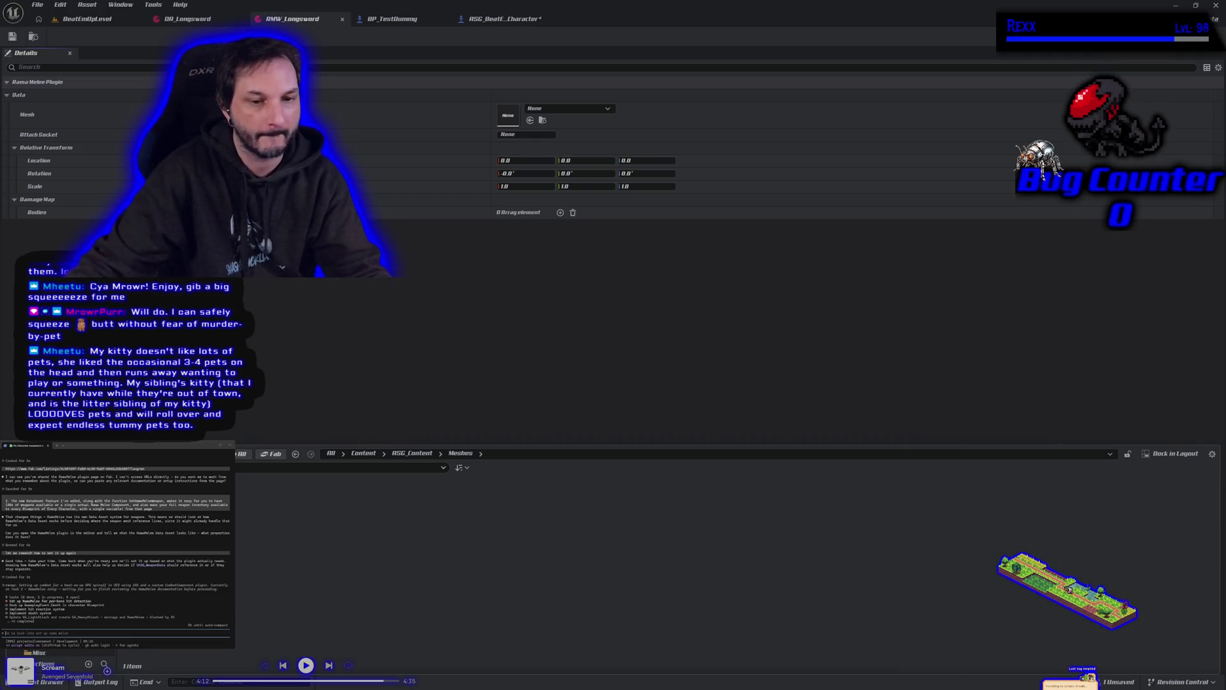
left_click(67, 575)
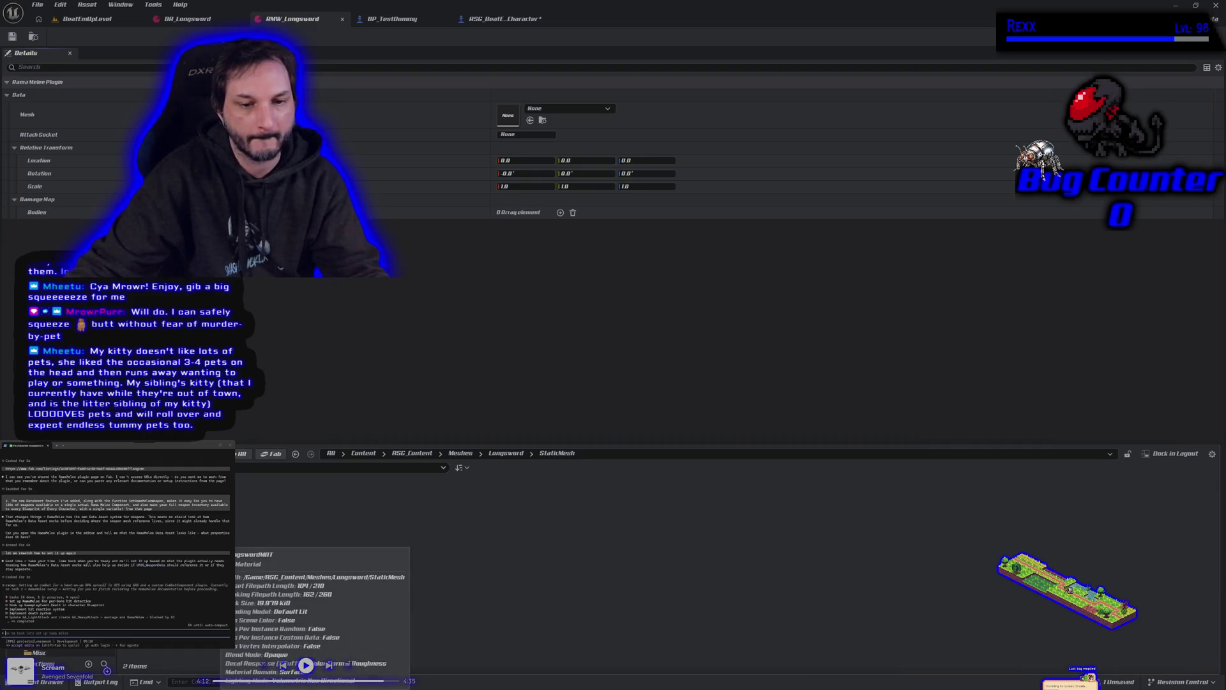
right_click(281, 513)
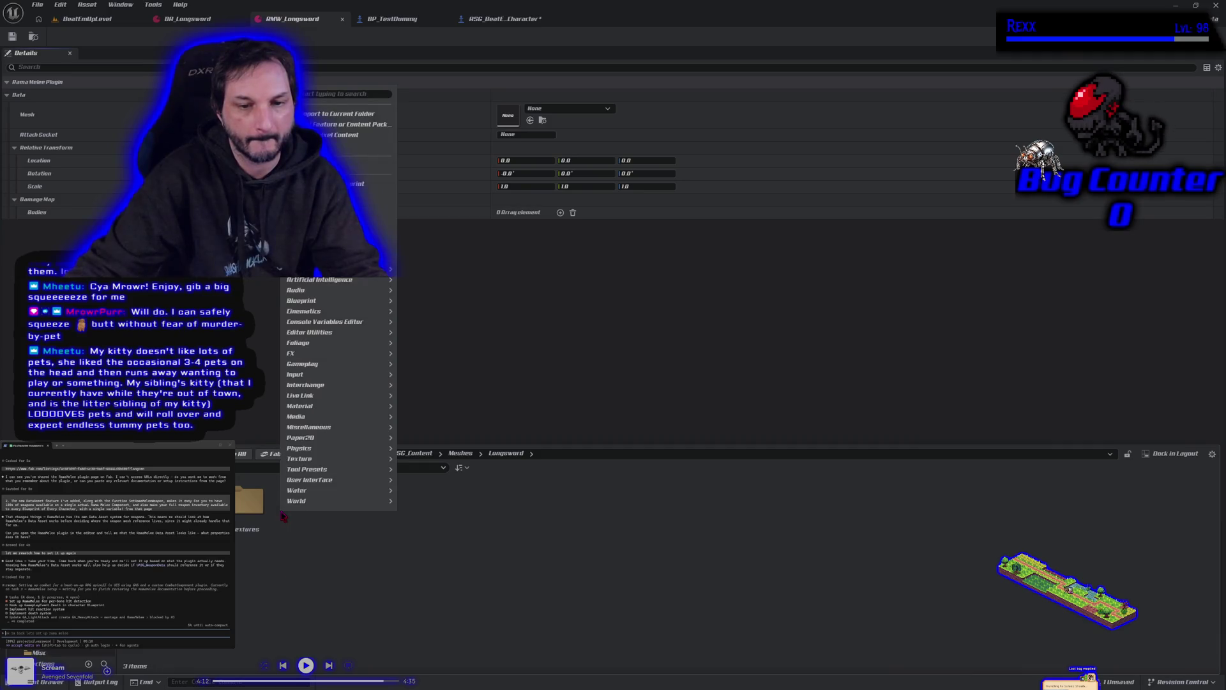
- Add a SkeletalMesh folder in Longsword and delete the old asset from StaticMesh
key("Escape")
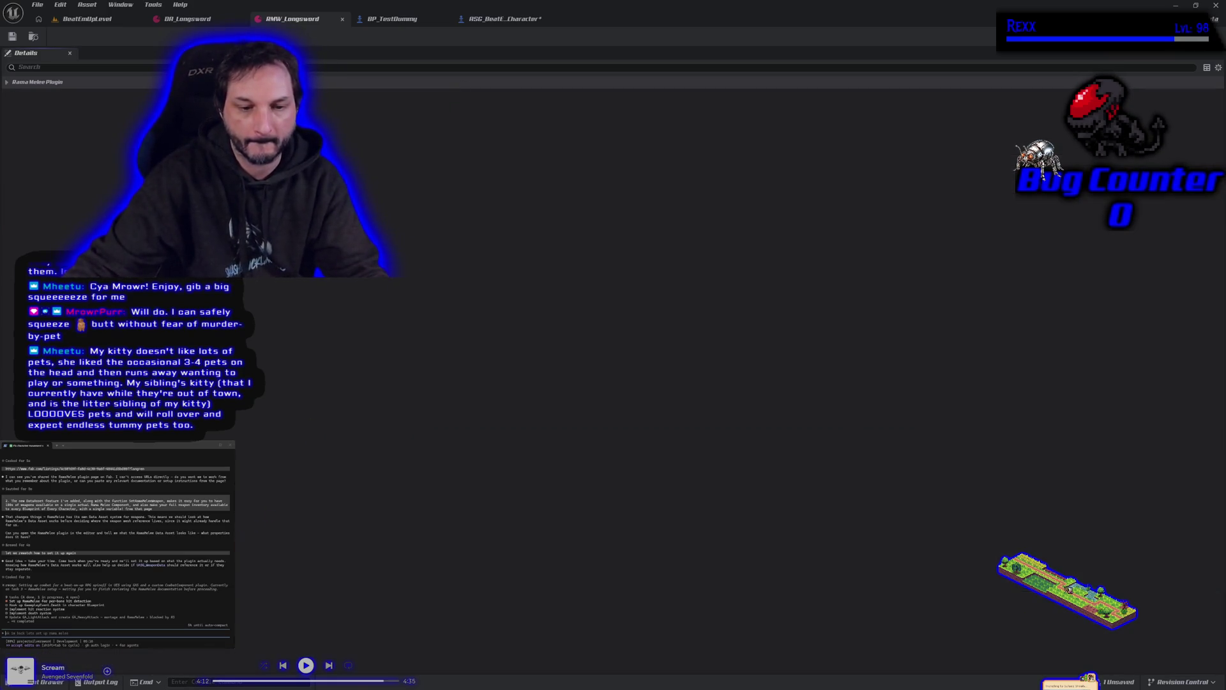
left_click(48, 681)
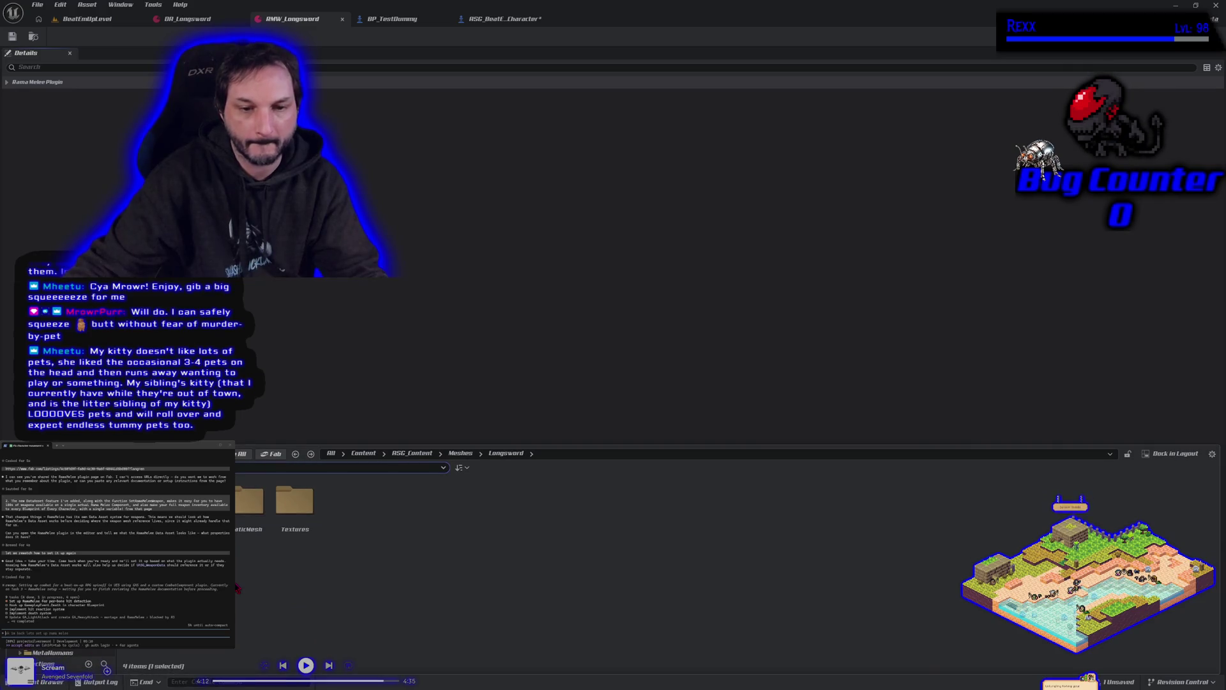
left_click(286, 543)
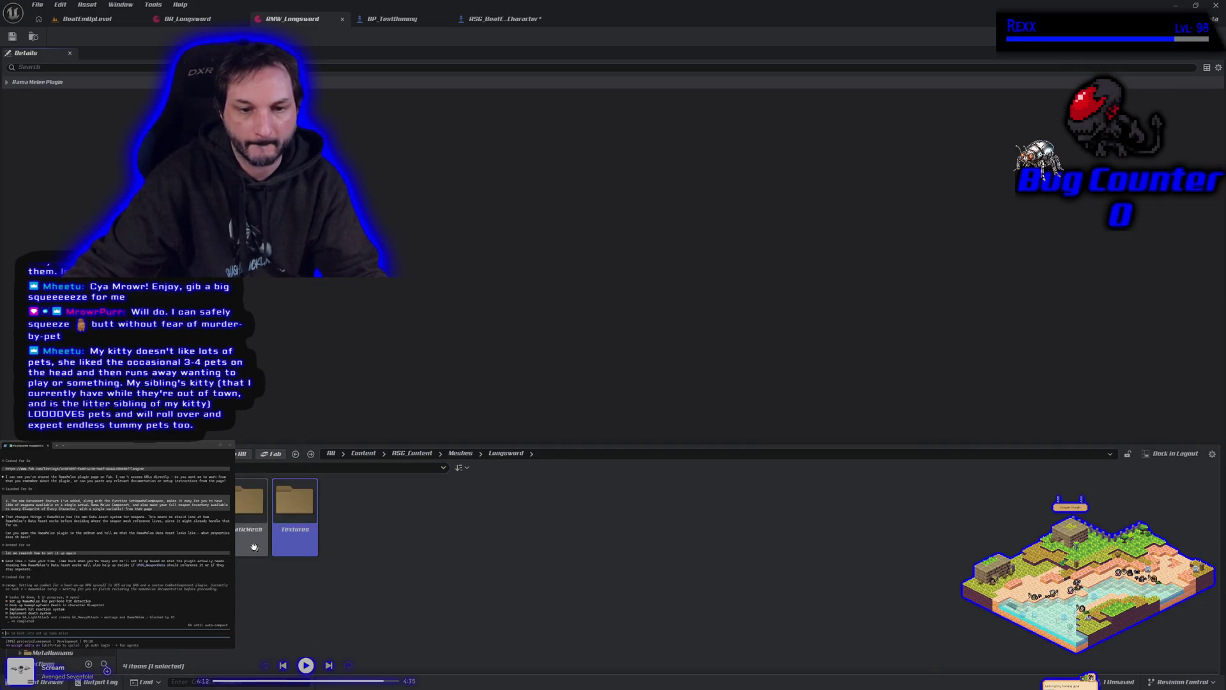
double_click(260, 547)
left_click(255, 556)
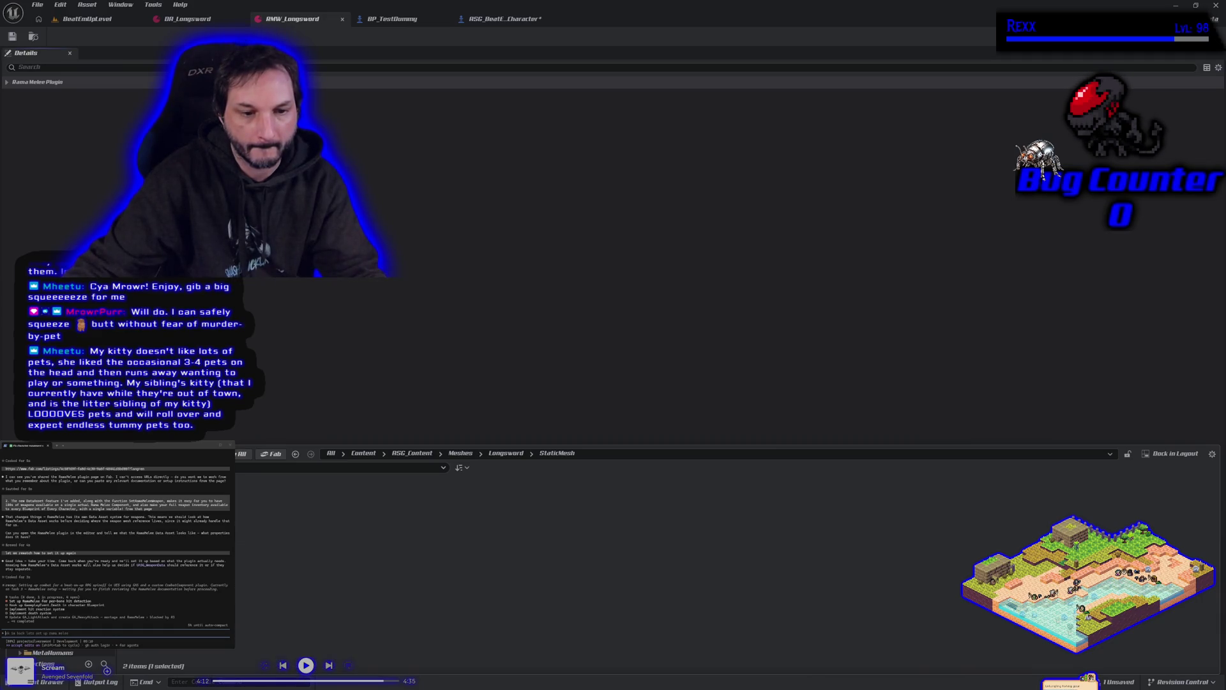
key("Delete")
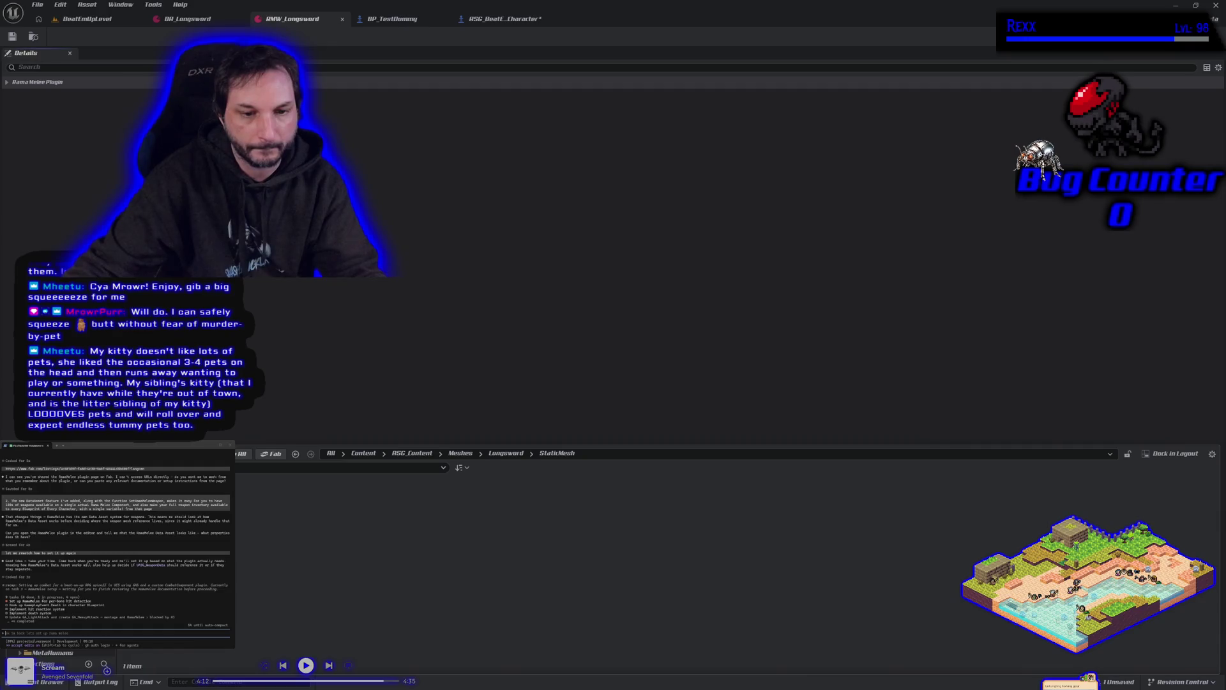
- Return to Longsword and open the empty SkeletalMesh folder
key("alt+Left")
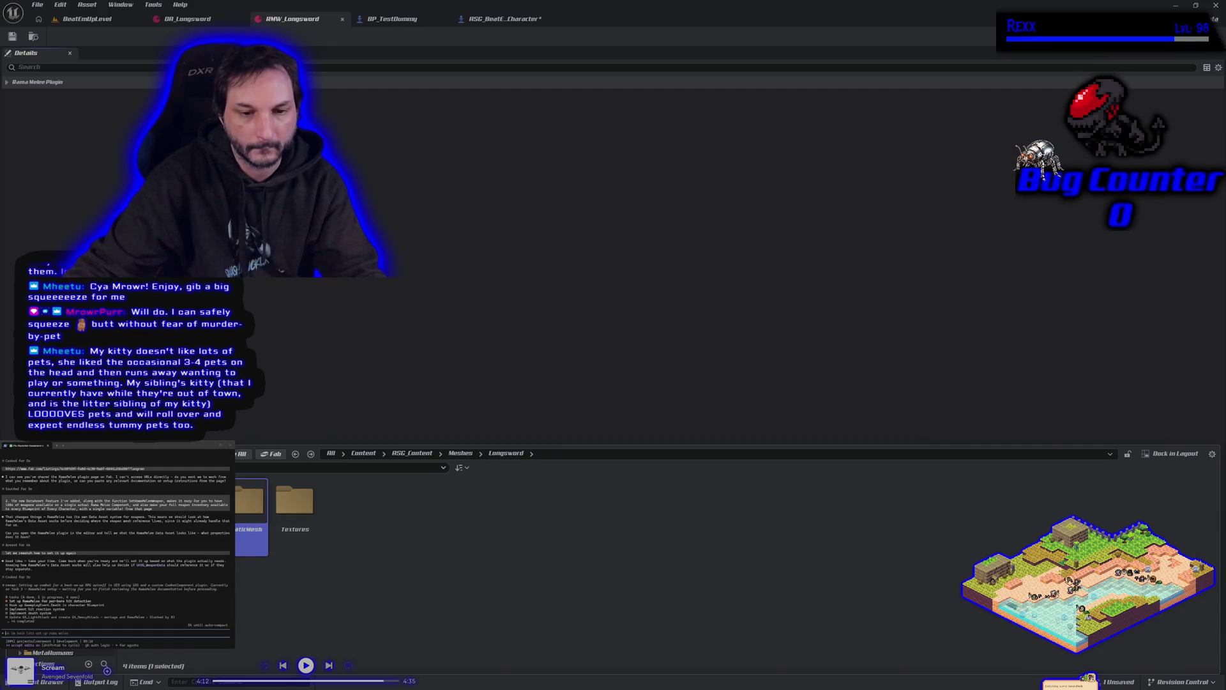
key("Left")
key("Return")
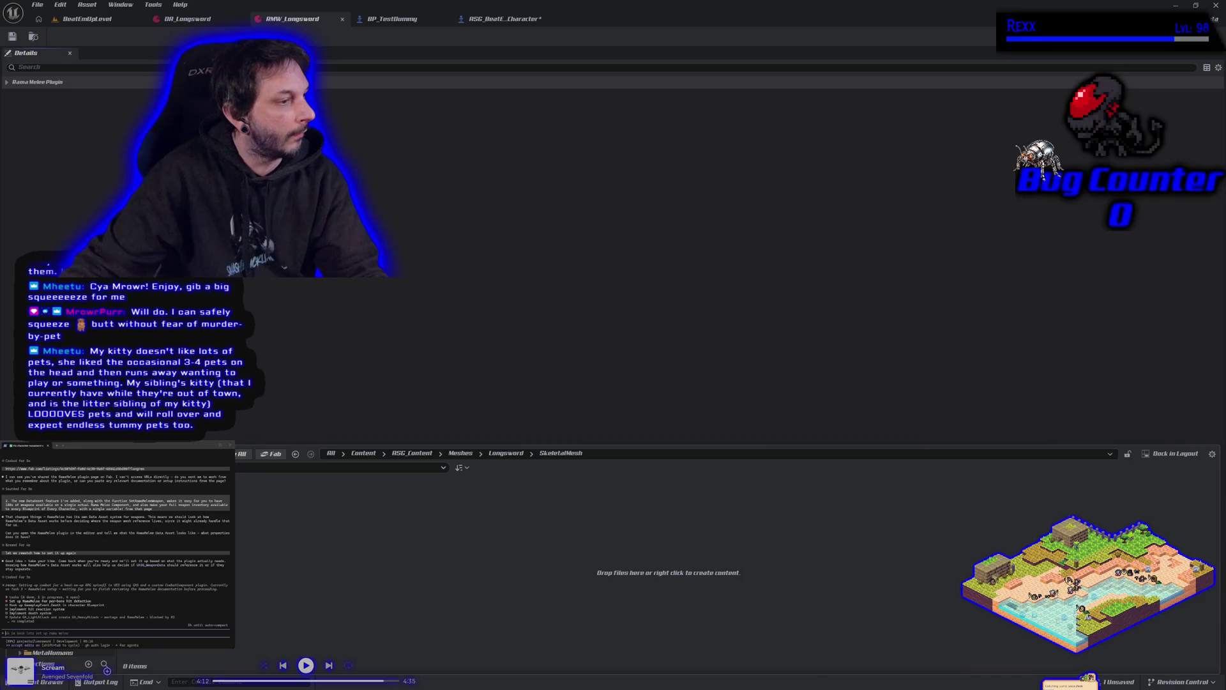
- Drop Longsword.FBX into SkeletalMesh and set Force All Mesh as Type to Skeletal Mesh
left_click_drag(1214, 572, 668, 572)
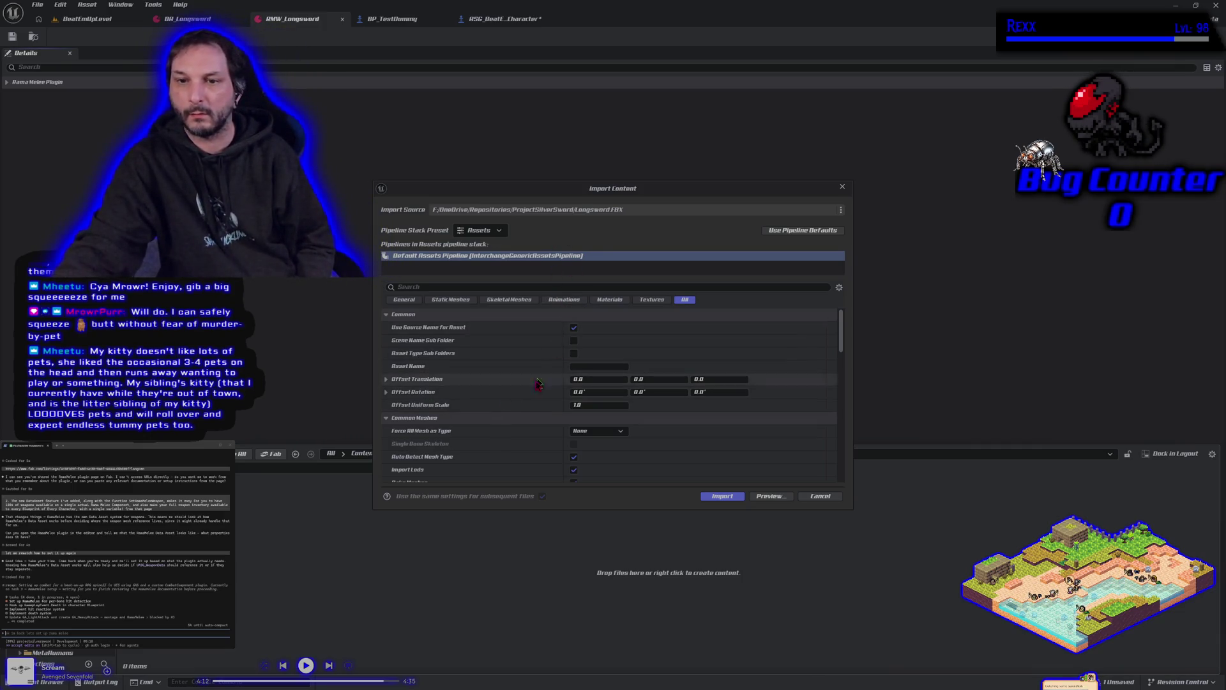
scroll(532, 397, "down", 3)
scroll(532, 397, "down", 5)
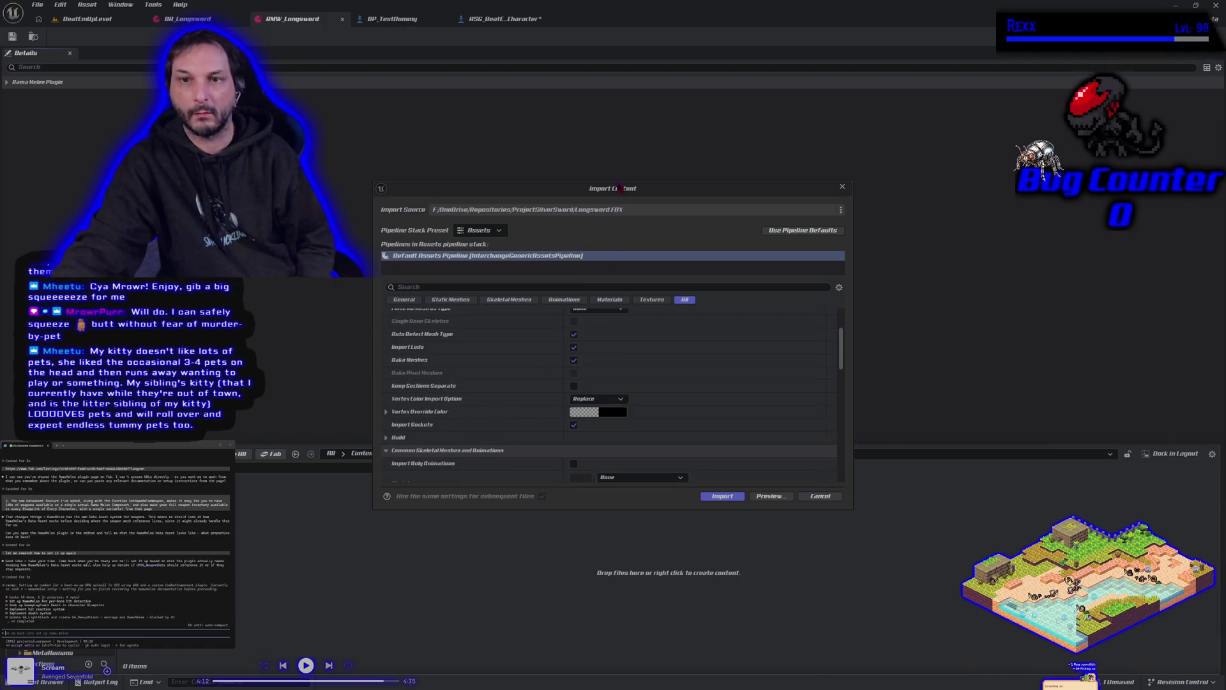
left_click_drag(615, 180, 616, 39)
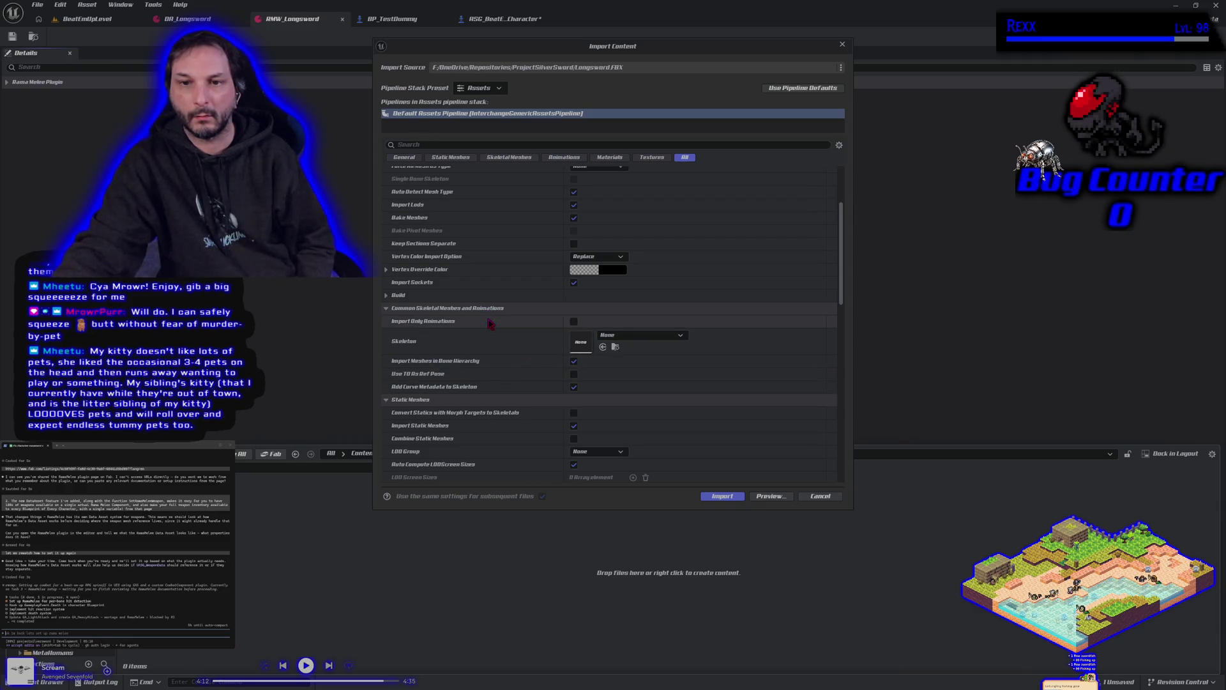
scroll(490, 324, "up", 4)
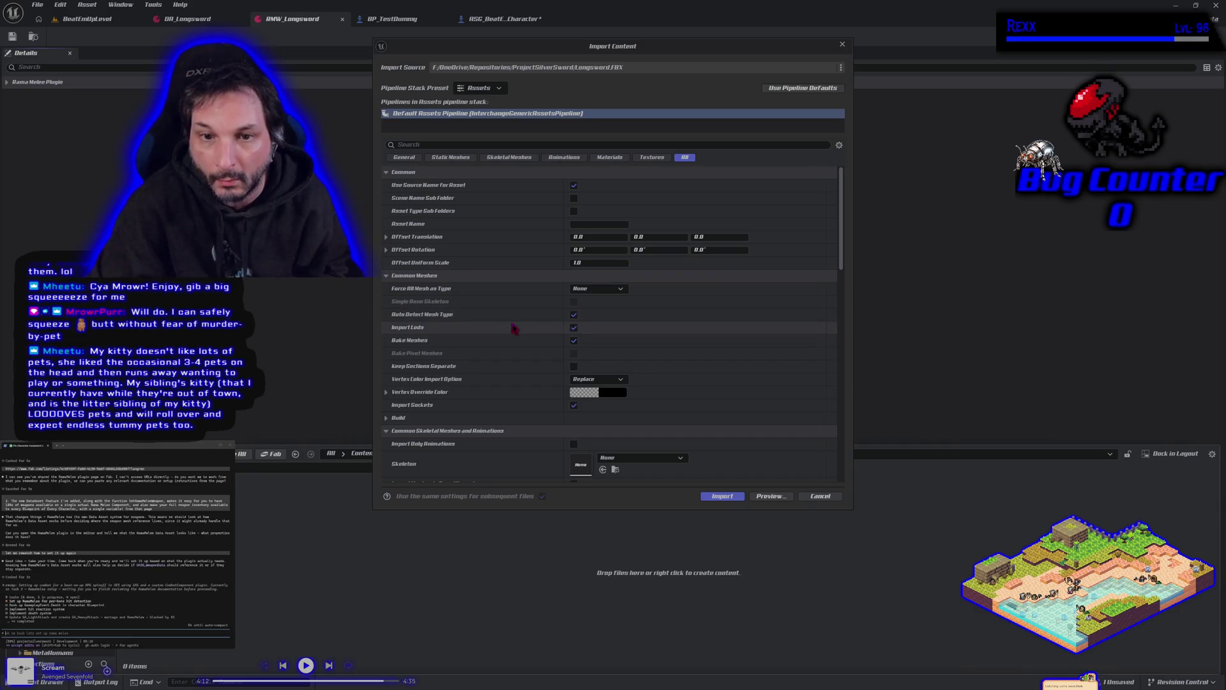
scroll(511, 324, "down", 1)
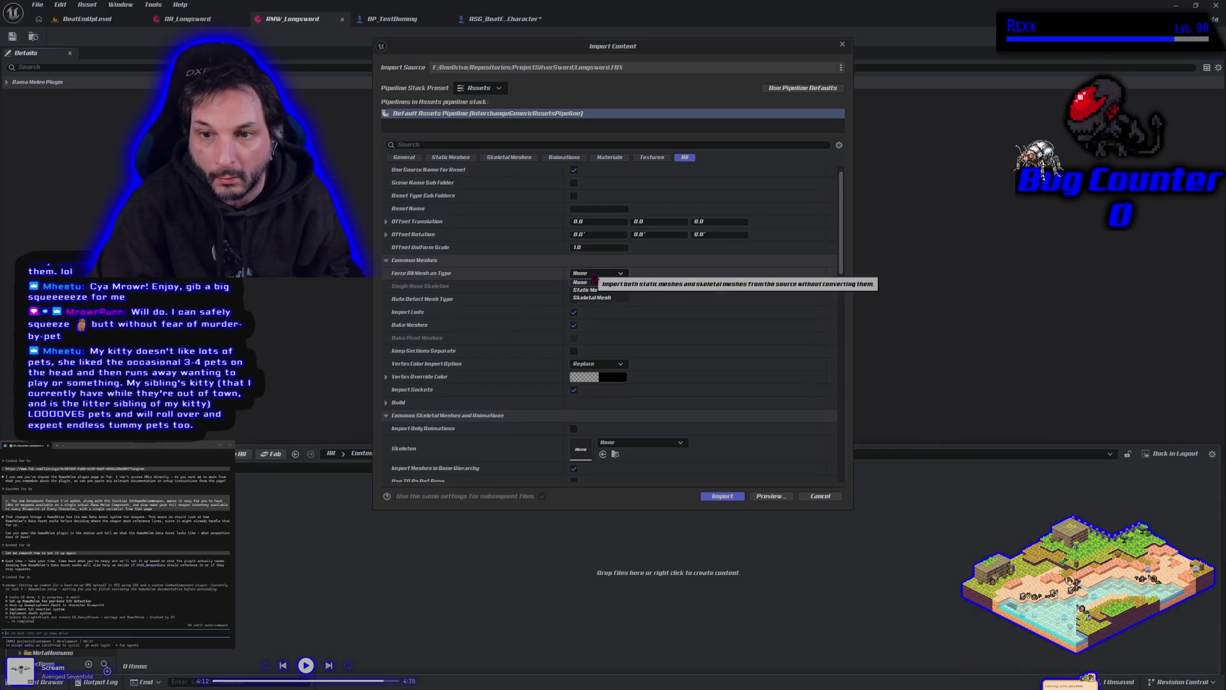
left_click(600, 301)
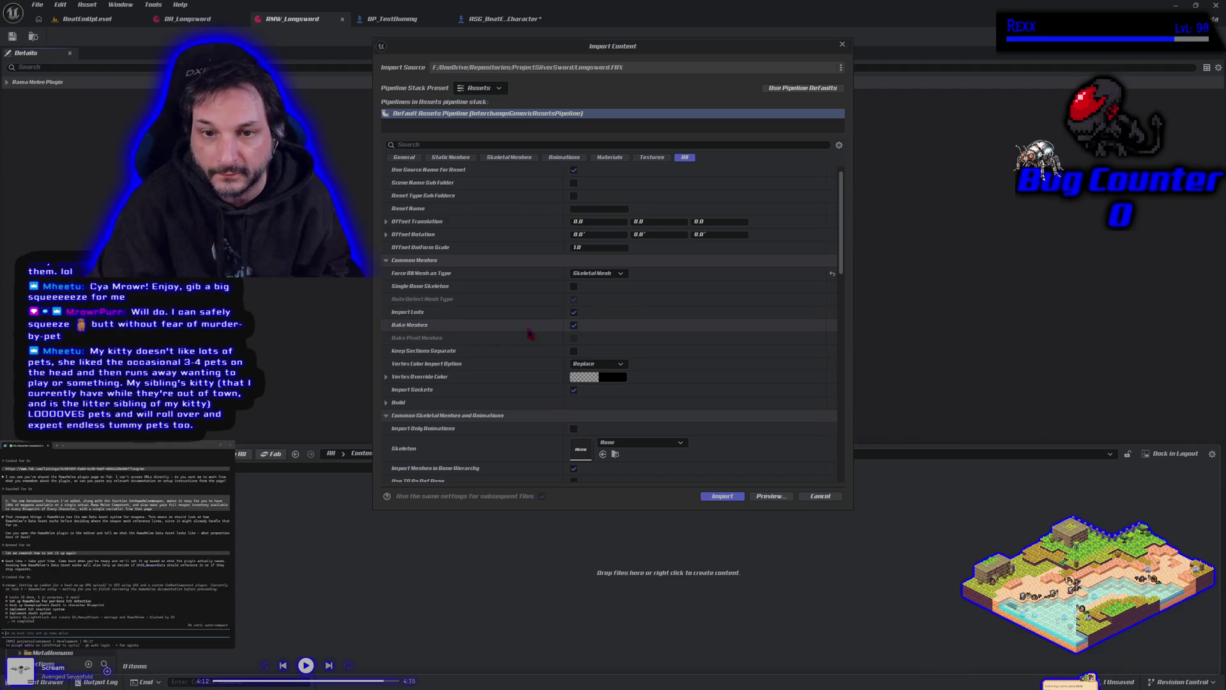
- Review the remaining import settings and import the Longsword FBX
scroll(531, 333, "down", 1)
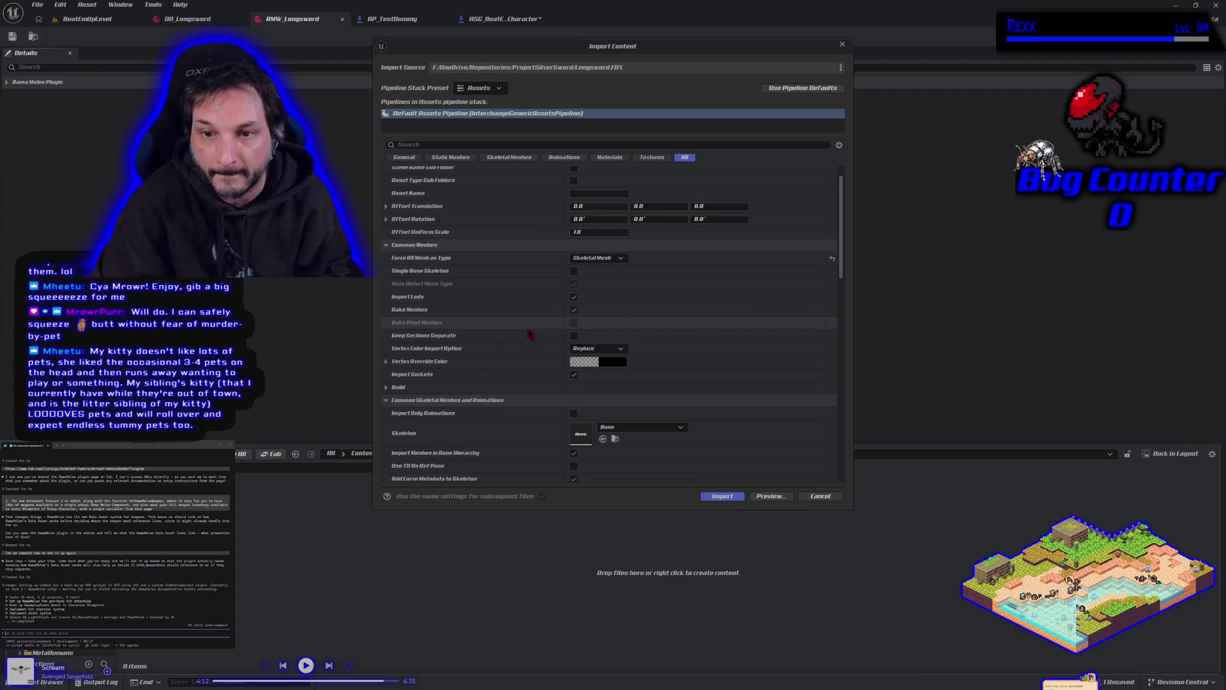
scroll(530, 334, "down", 1)
scroll(530, 333, "down", 4)
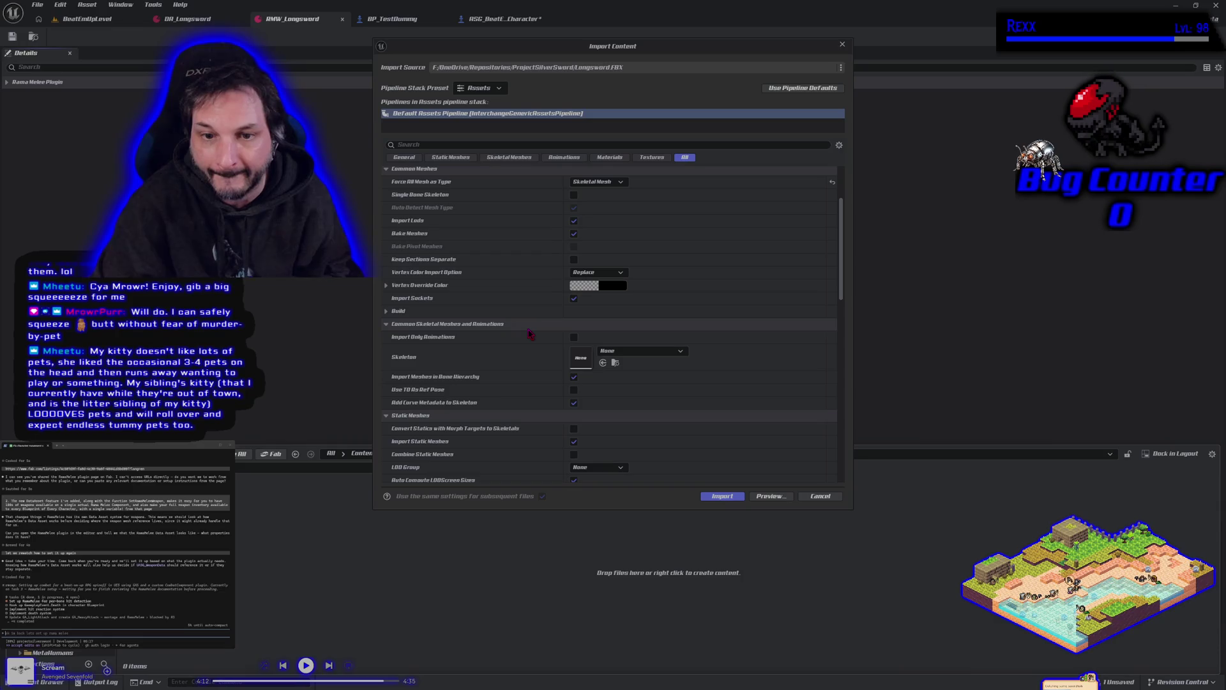
scroll(530, 333, "down", 1)
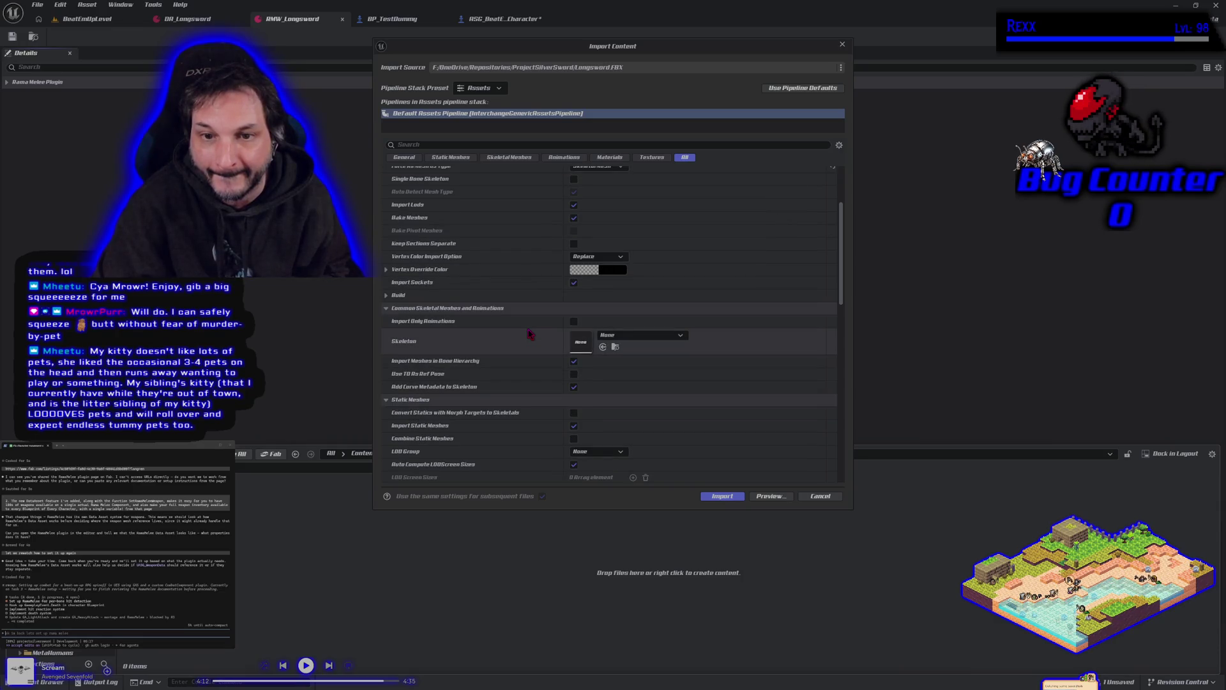
scroll(530, 333, "down", 9)
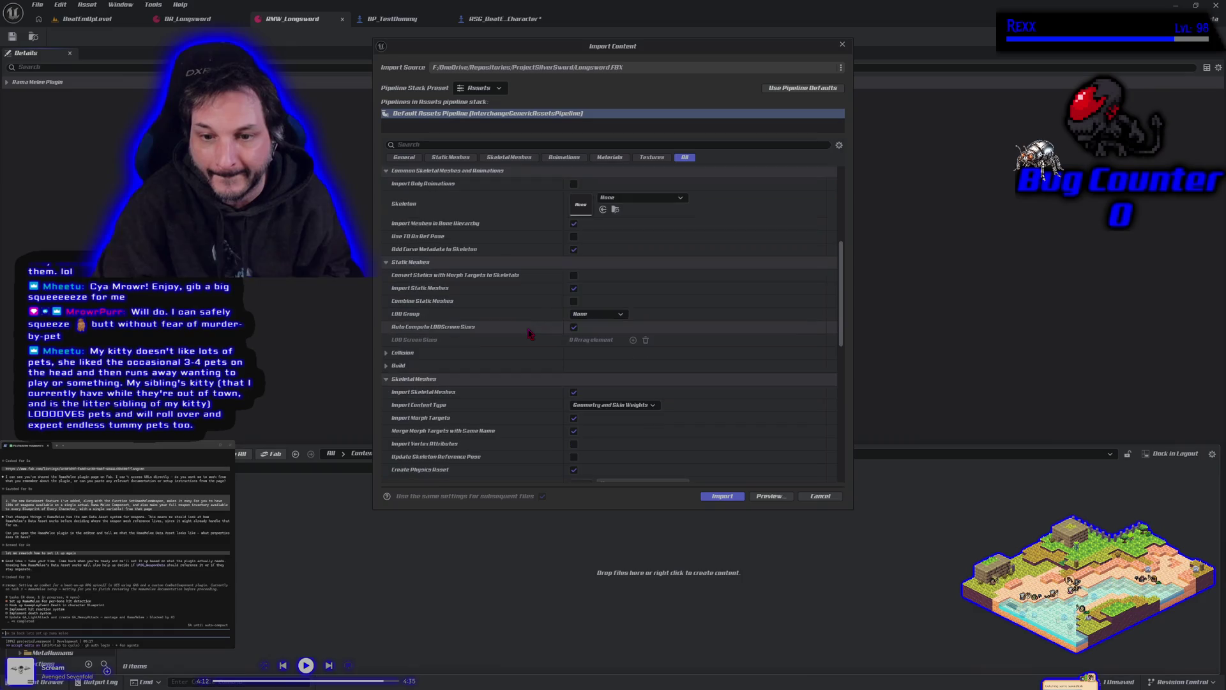
scroll(530, 333, "down", 4)
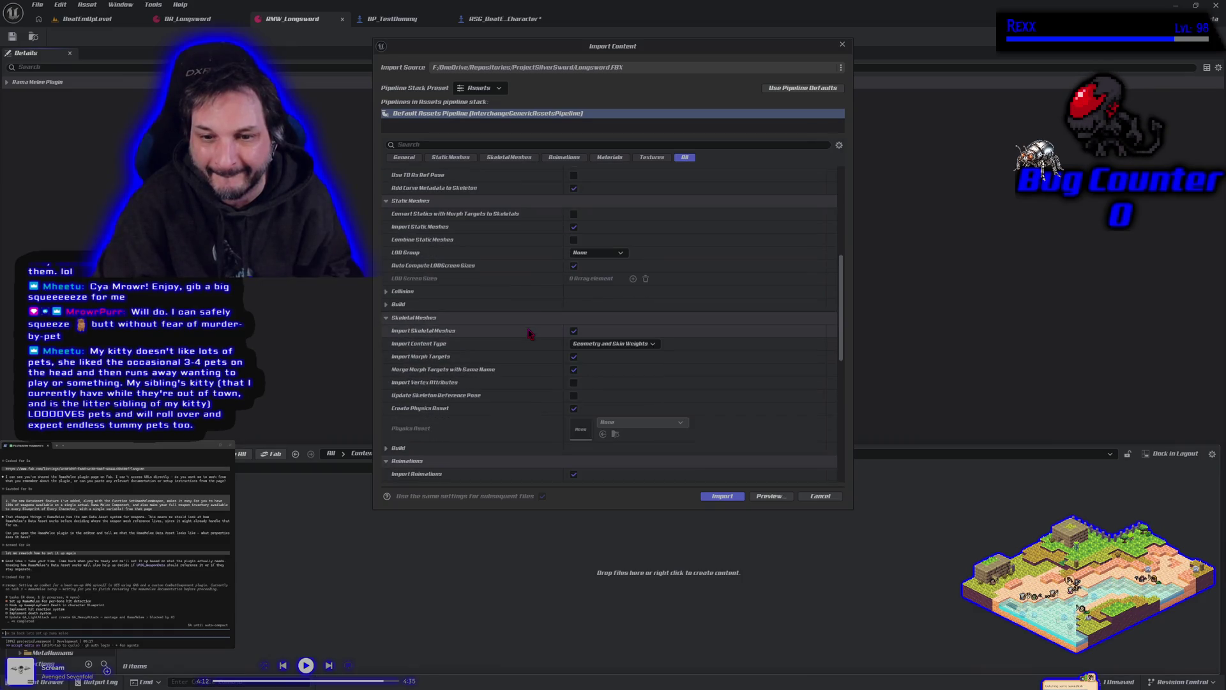
scroll(530, 334, "down", 8)
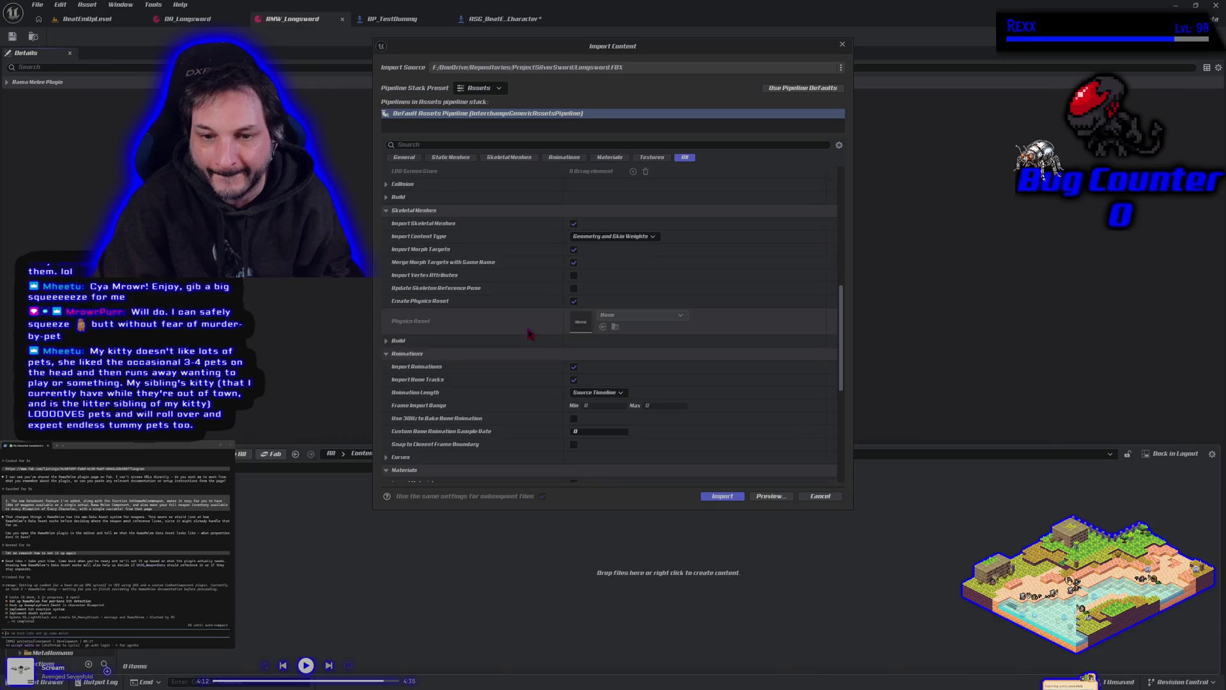
left_click(723, 496)
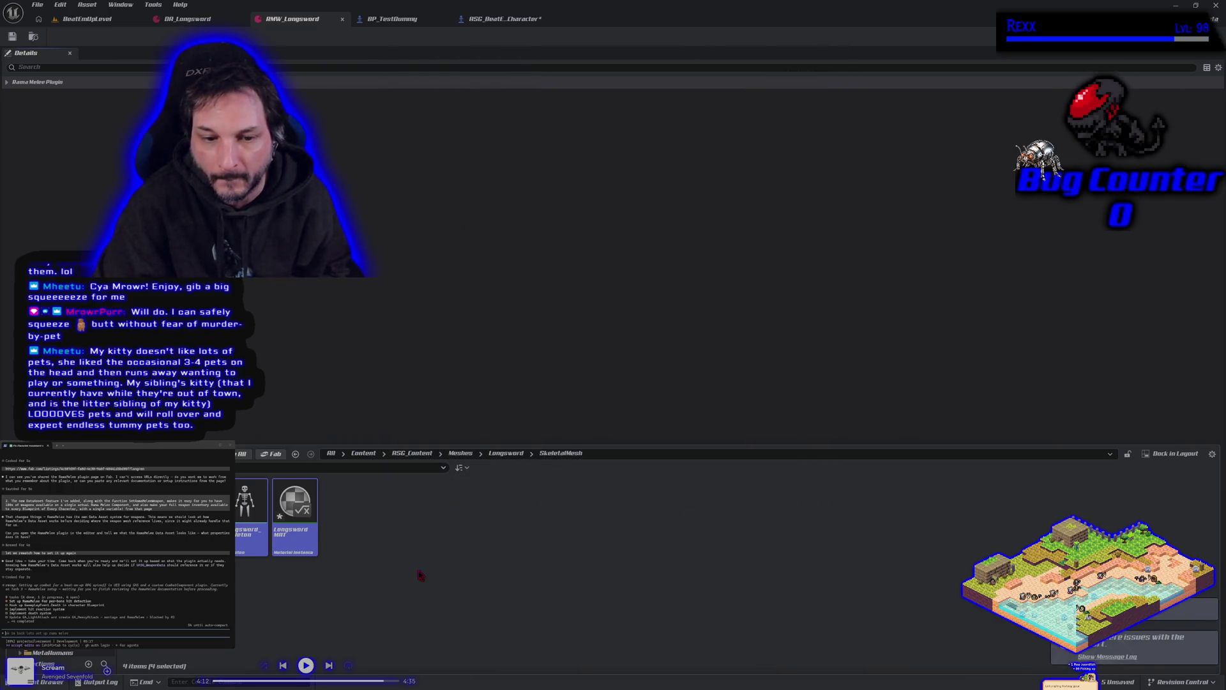
- Clear the asset selection and open the Longsword skeletal mesh in the Skeletal Mesh Editor
left_click(389, 579)
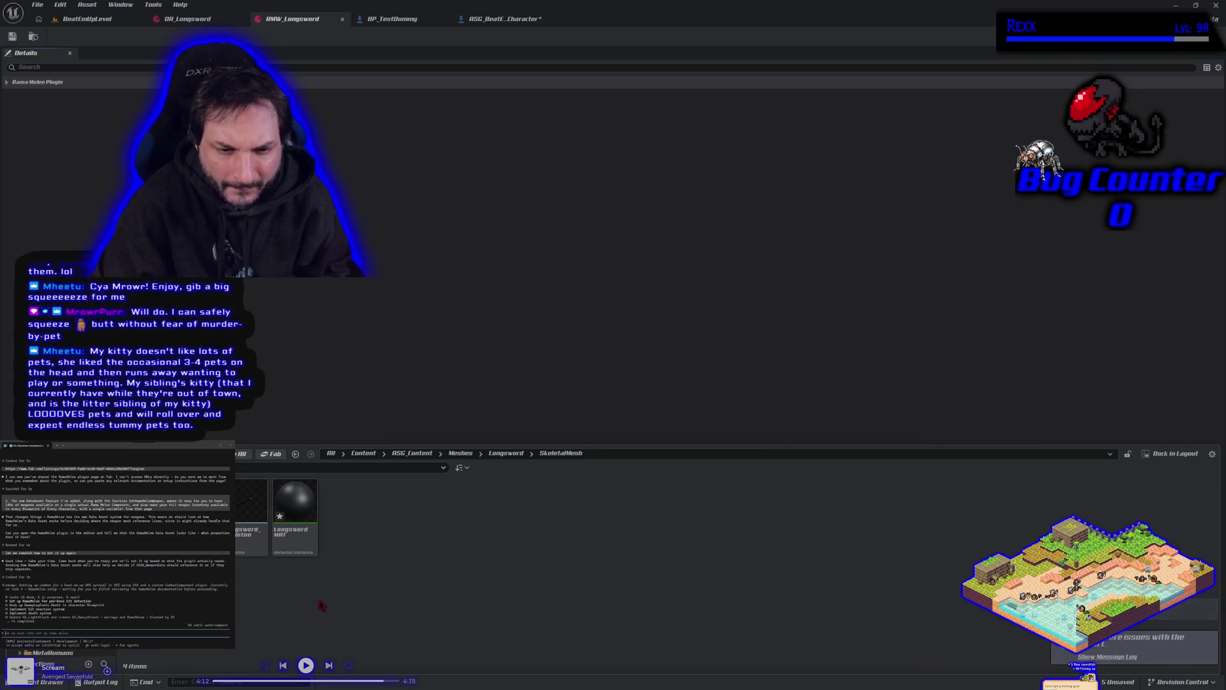
left_click(295, 511)
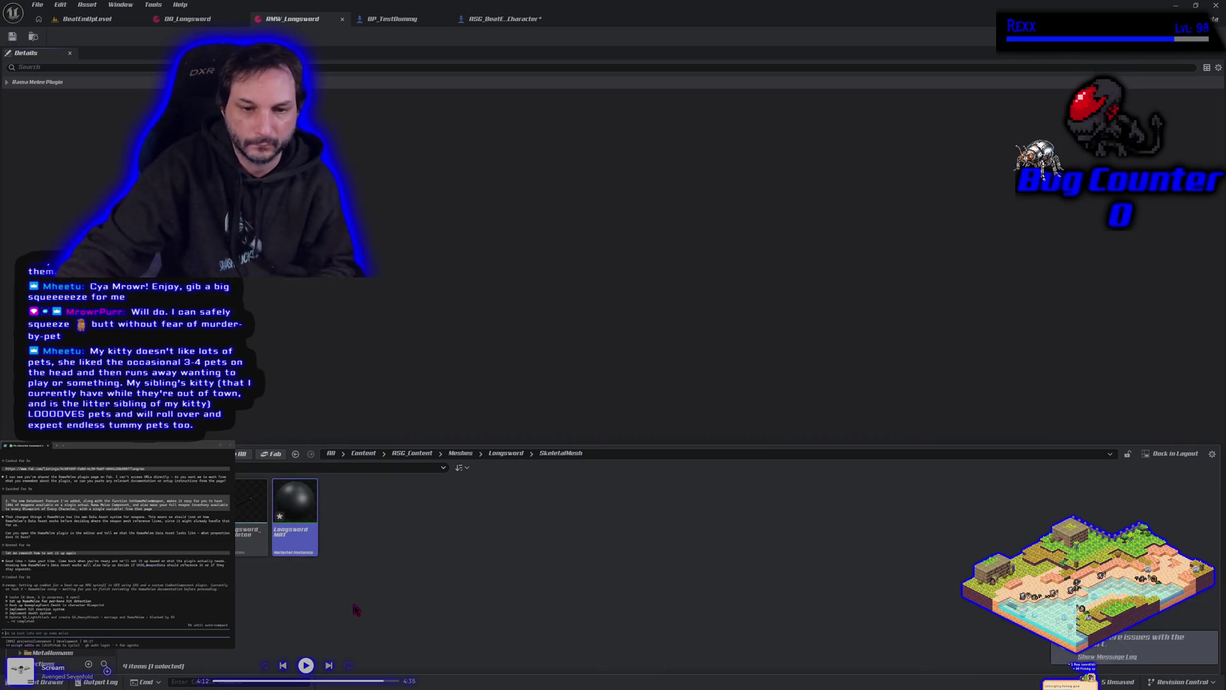
left_click(358, 613)
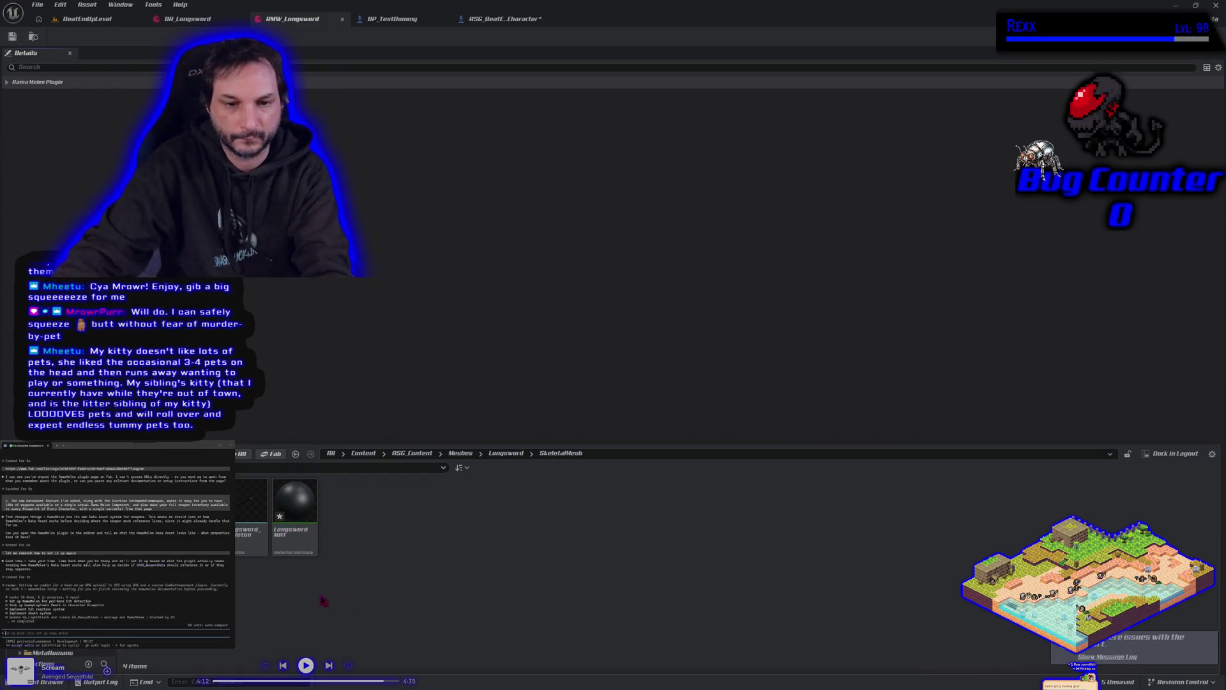
double_click(251, 505)
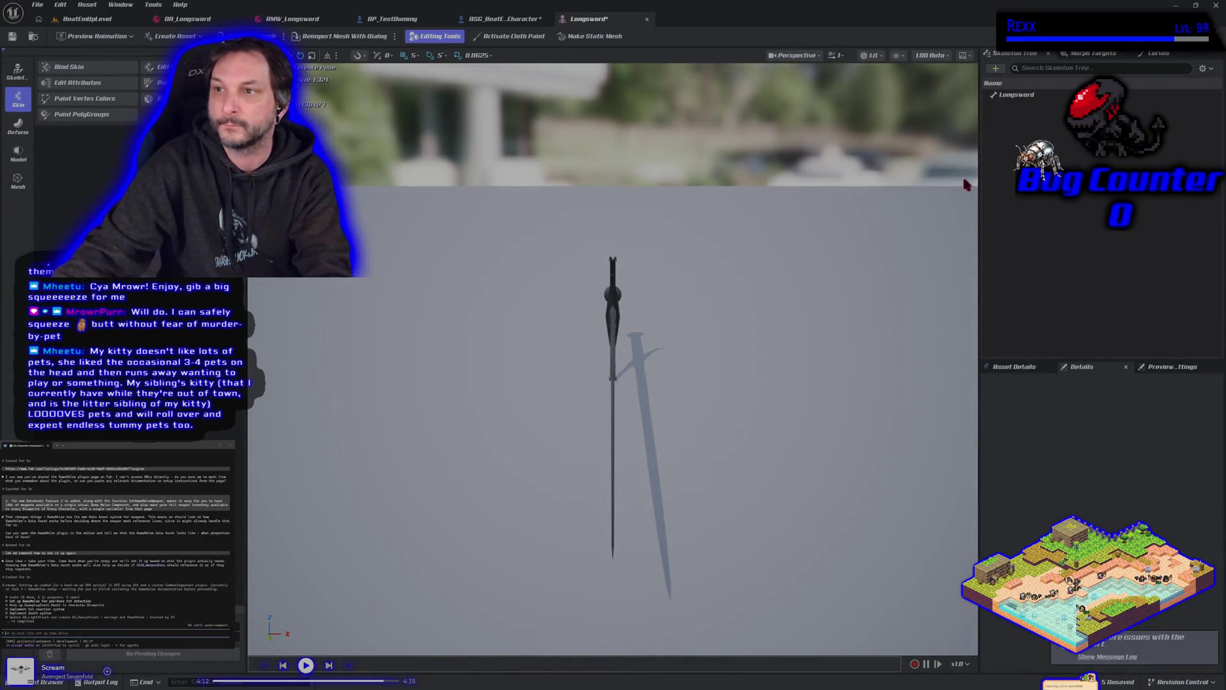
mouse_move(656, 336)
left_mouse_down()
mouse_move(754, 326)
mouse_move(581, 101)
left_mouse_up()
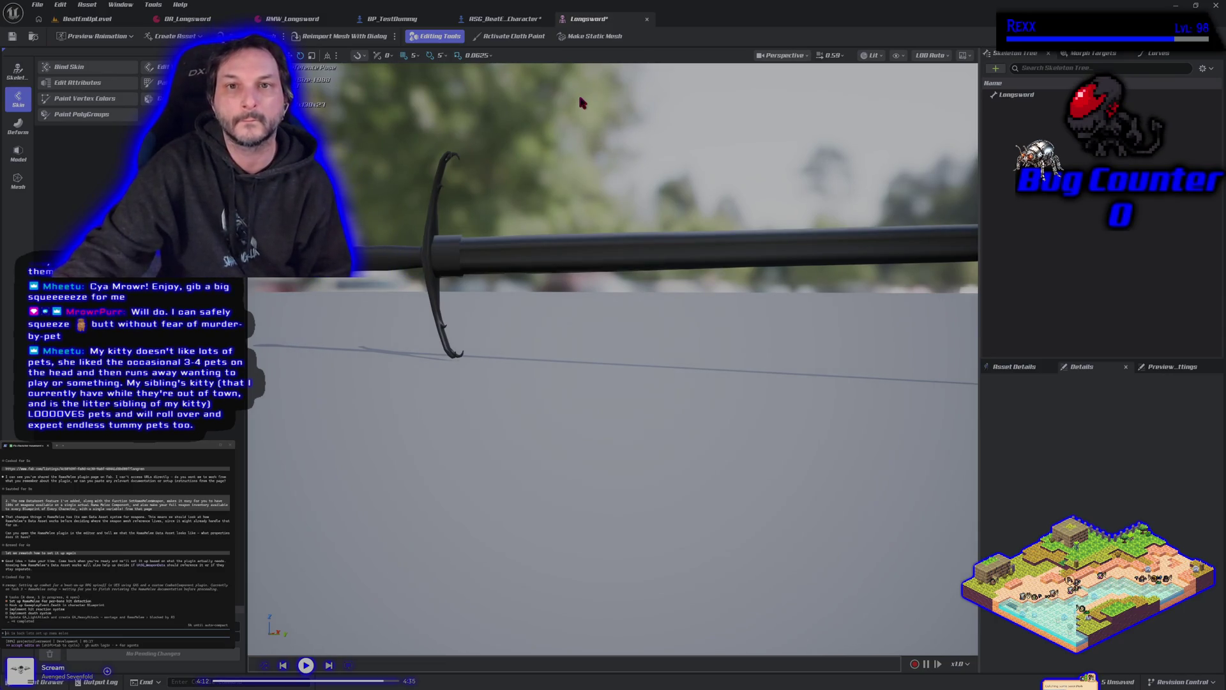
left_click(45, 681)
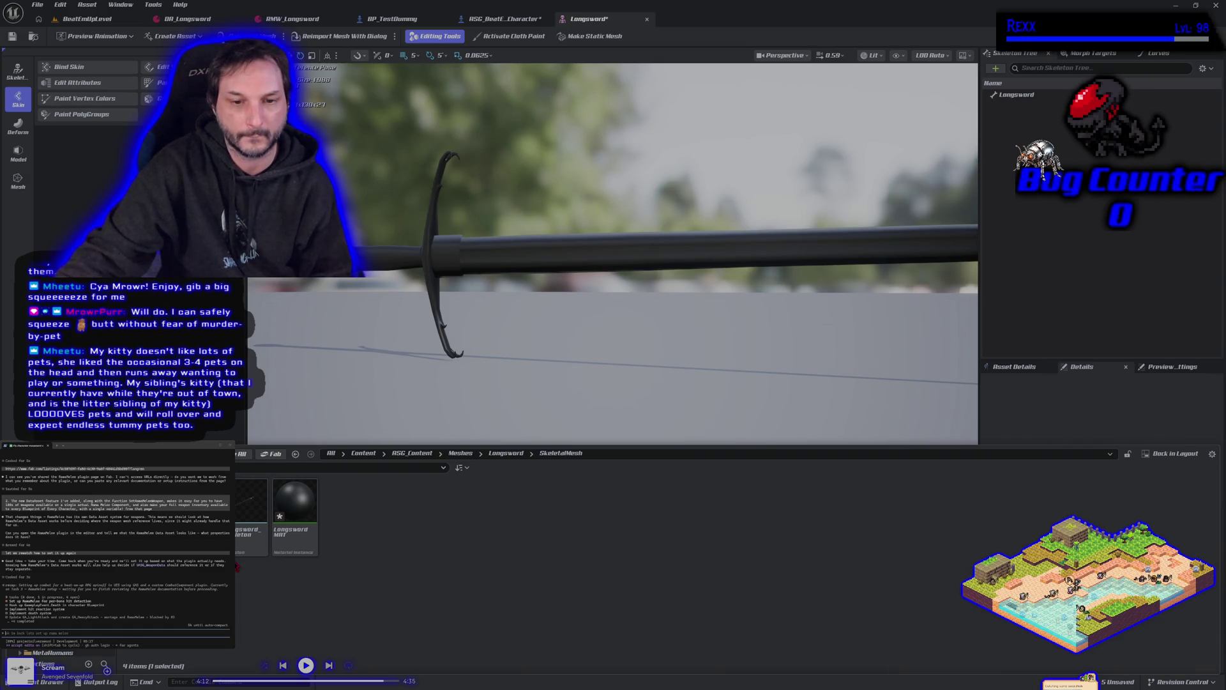
key("ctrl+space")
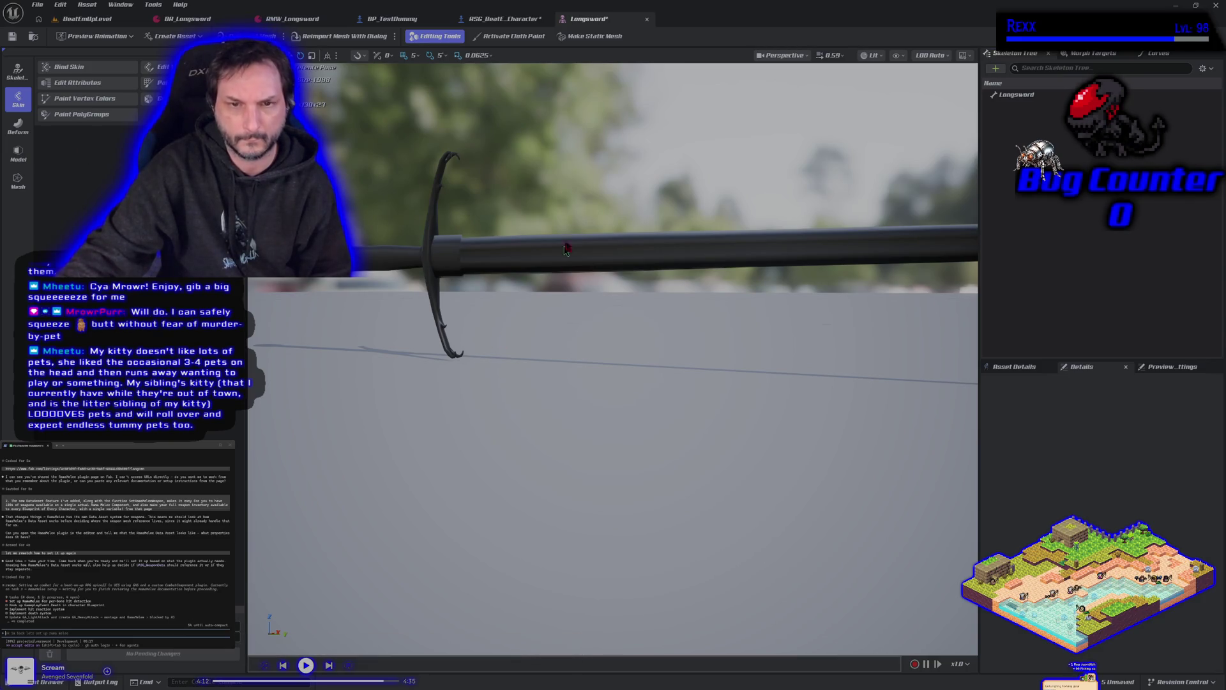
scroll(561, 217, "down", 5)
scroll(561, 217, "up", 3)
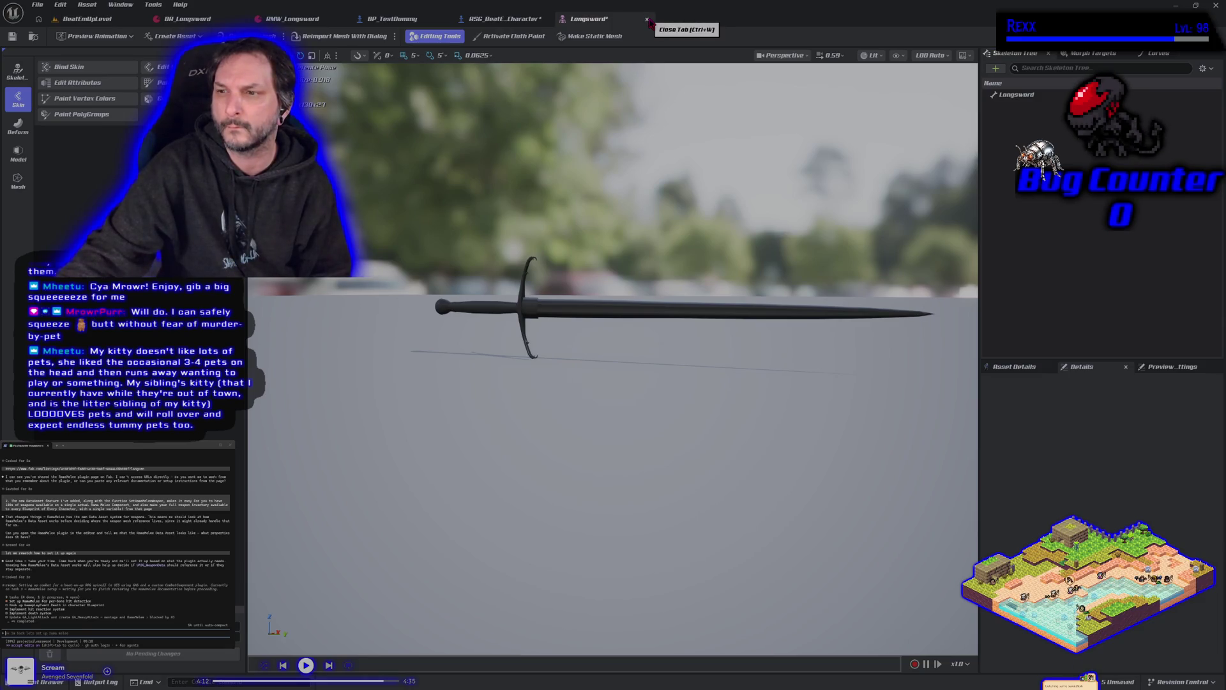
left_click(1031, 96)
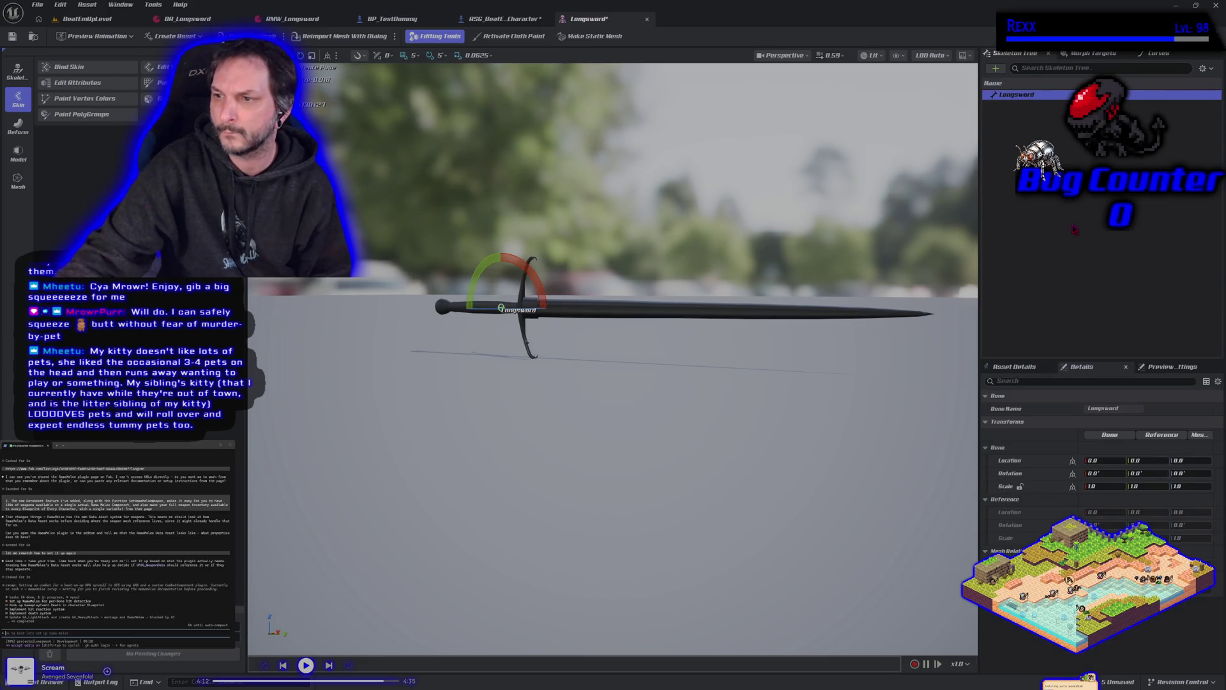
- Assign LongswordMAT to the sword mesh's Element 0 material slot and save the mesh
left_click(1014, 367)
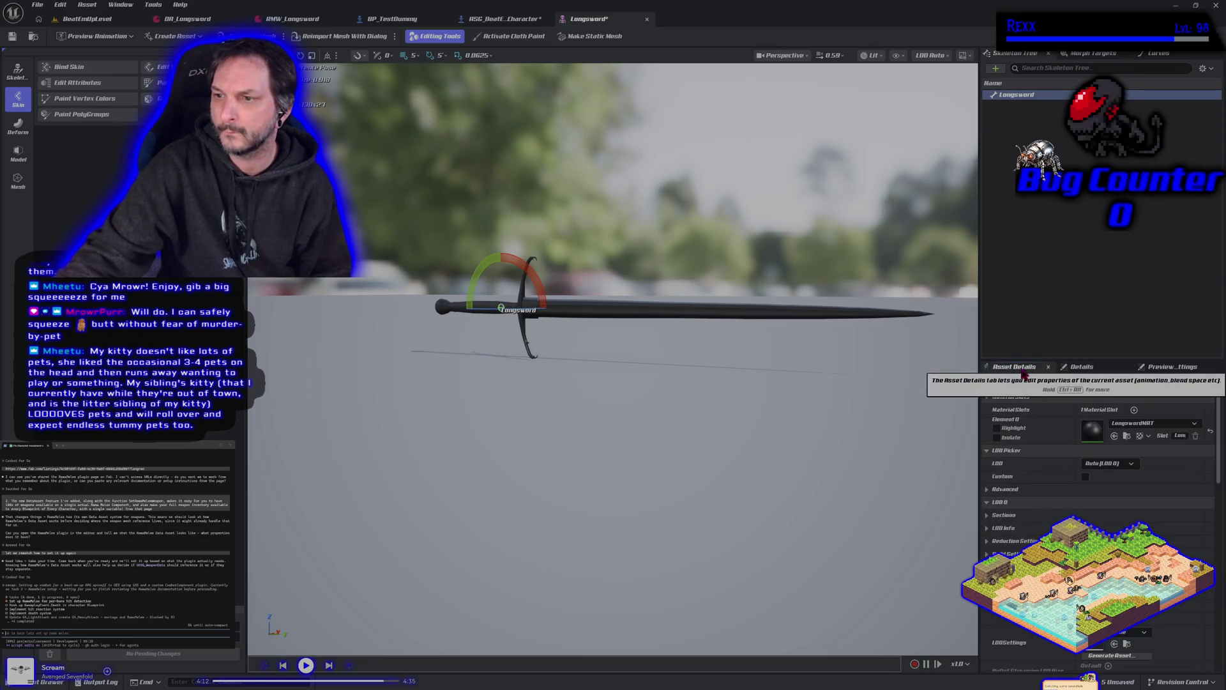
left_click(1143, 424)
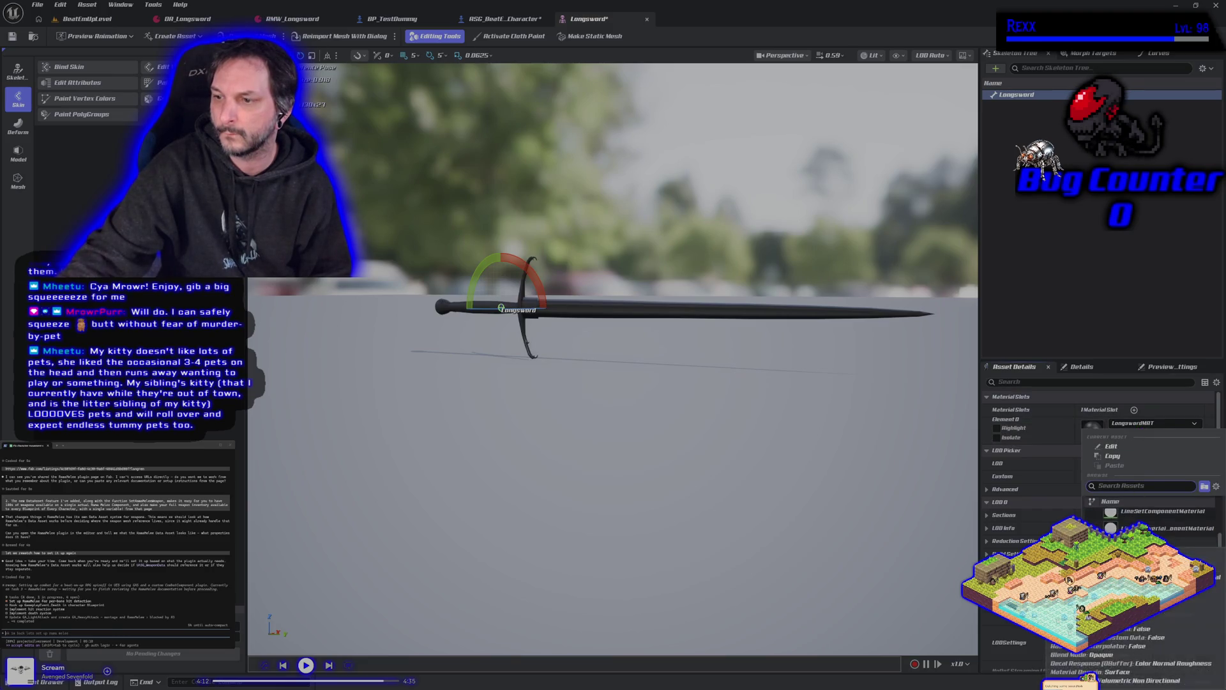
left_click(1143, 517)
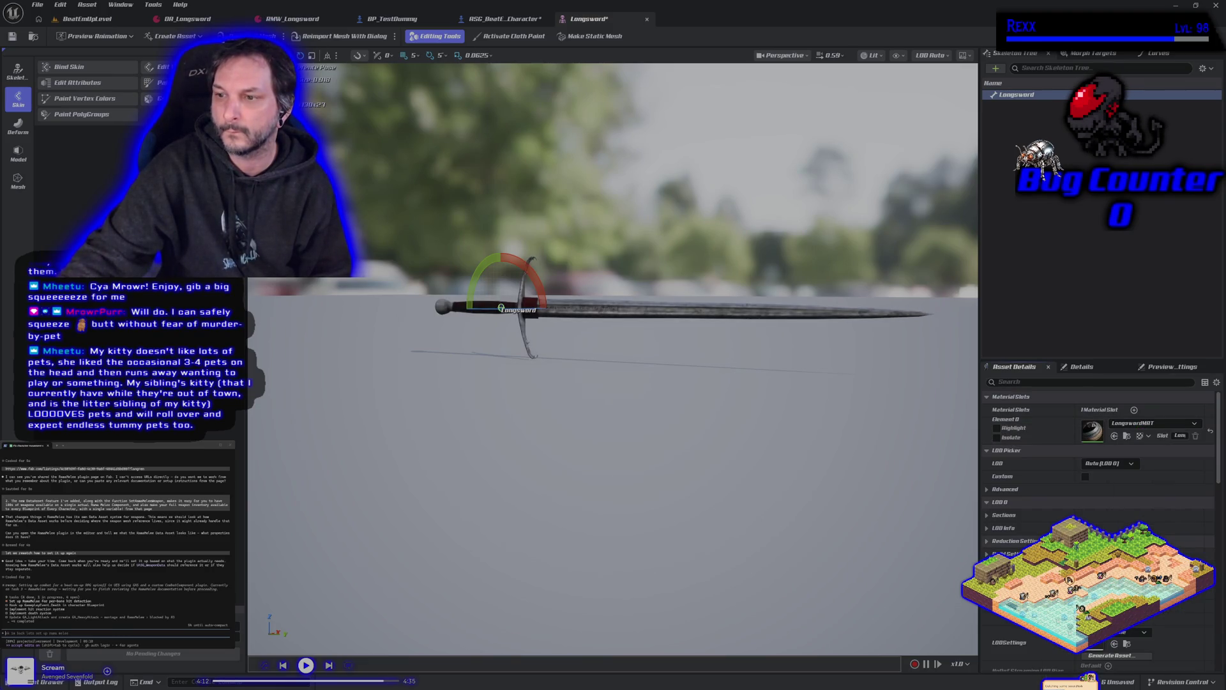
left_click(13, 37)
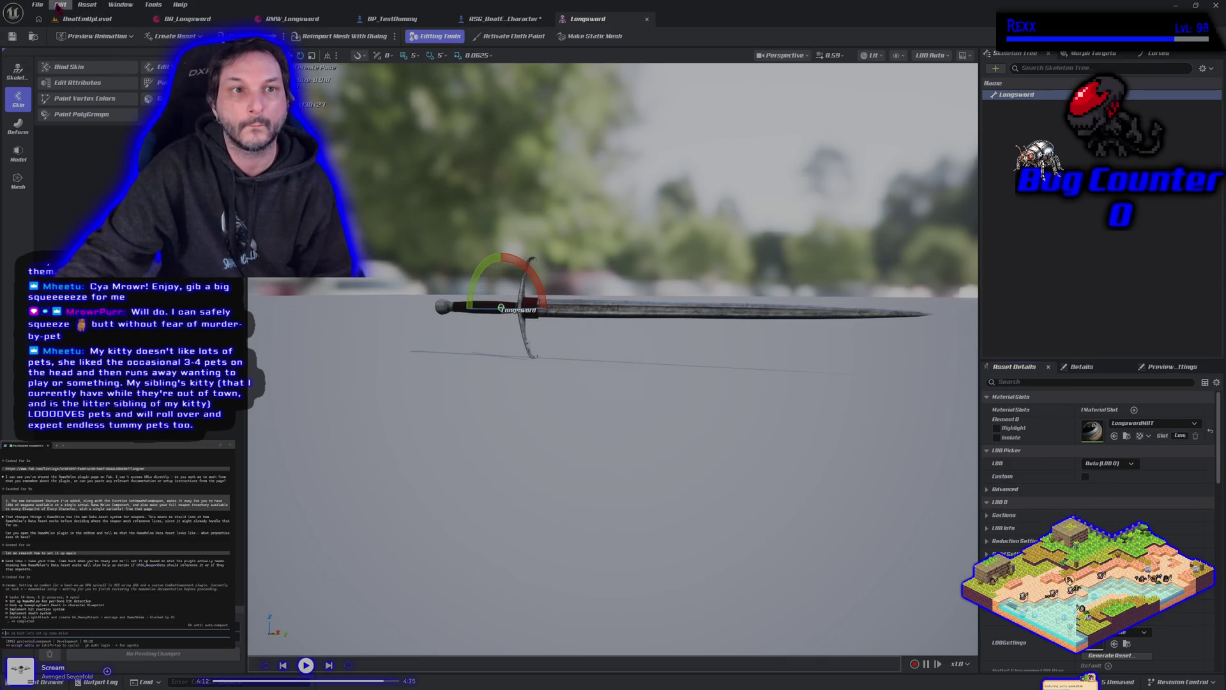
- Save all assets, then select the RamaMeleeWeapon component in the BeatEmUp character Blueprint
left_click(36, 9)
left_click(62, 58)
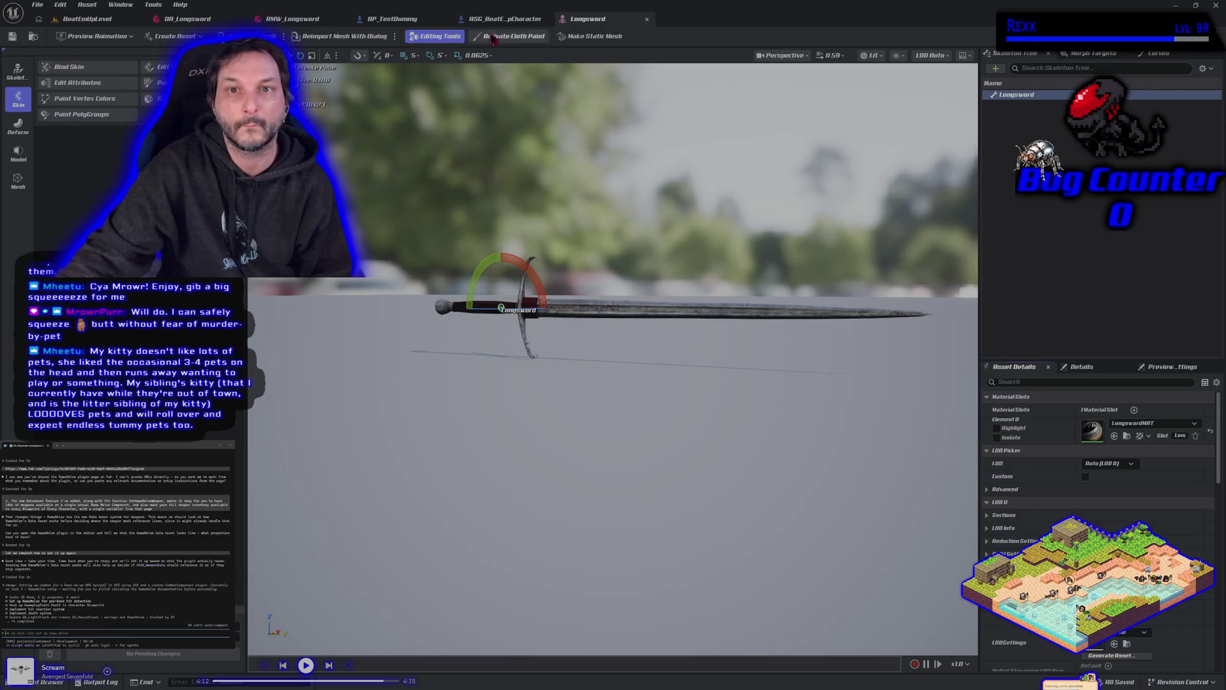
left_click(505, 18)
left_click(76, 140)
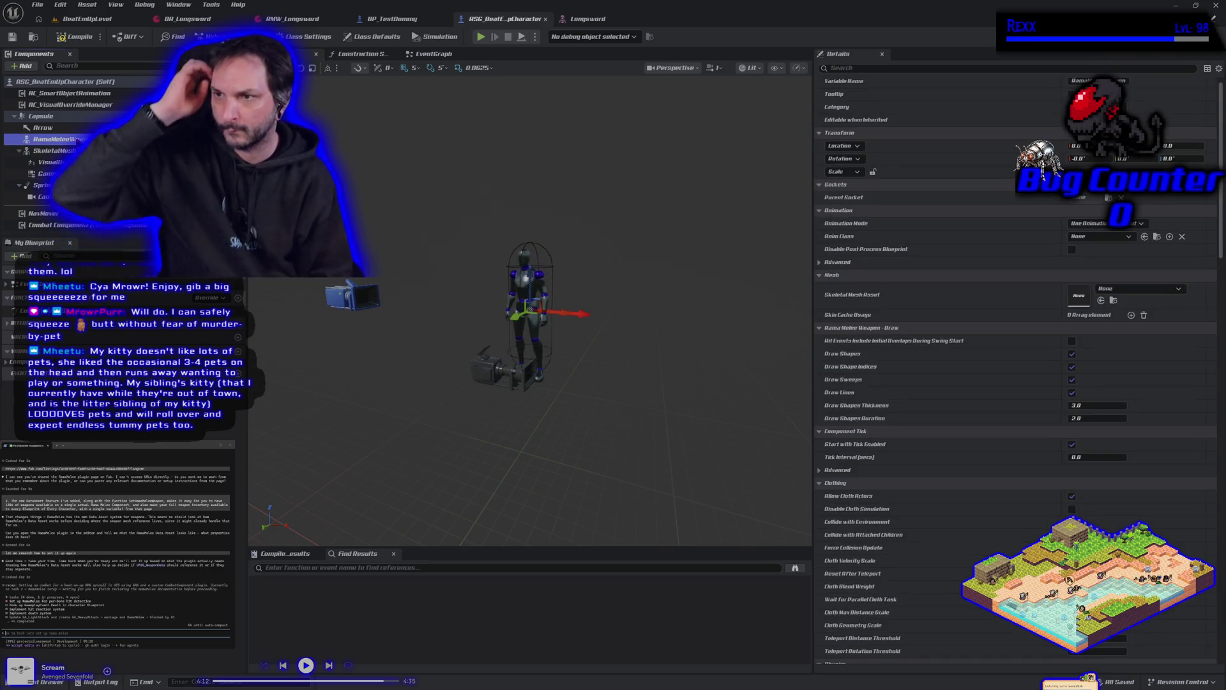
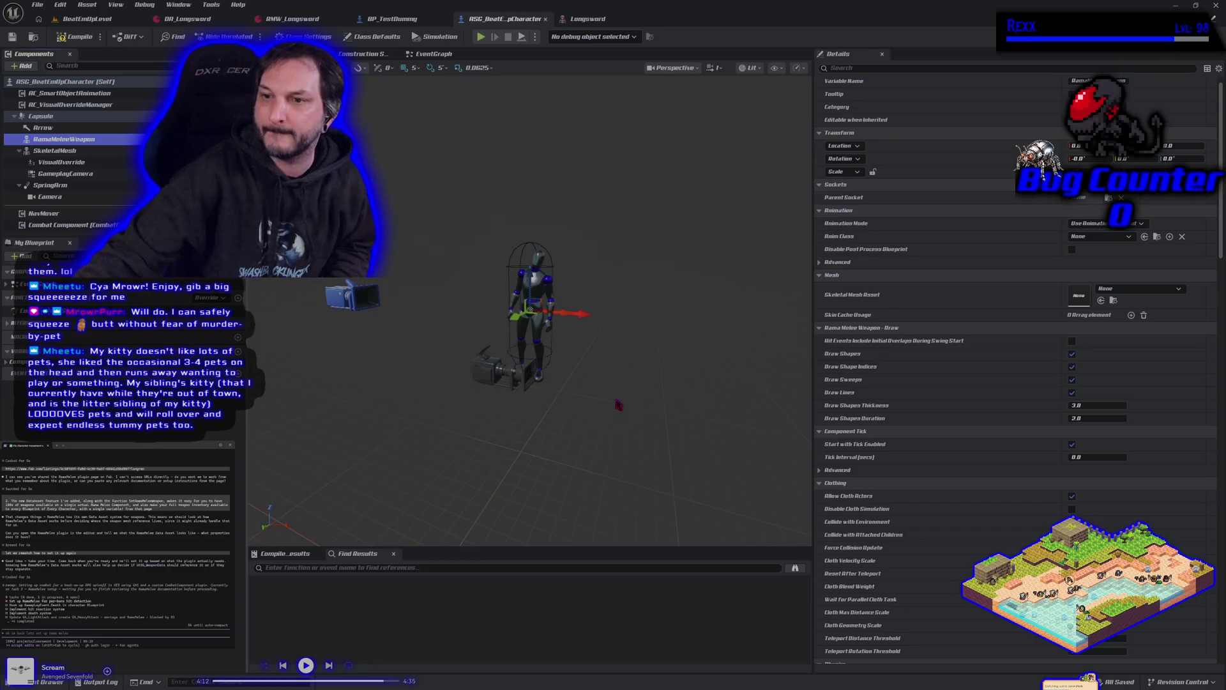
- Delete the unused LongswordMAT material instance from the Longsword mesh folder
left_click(585, 19)
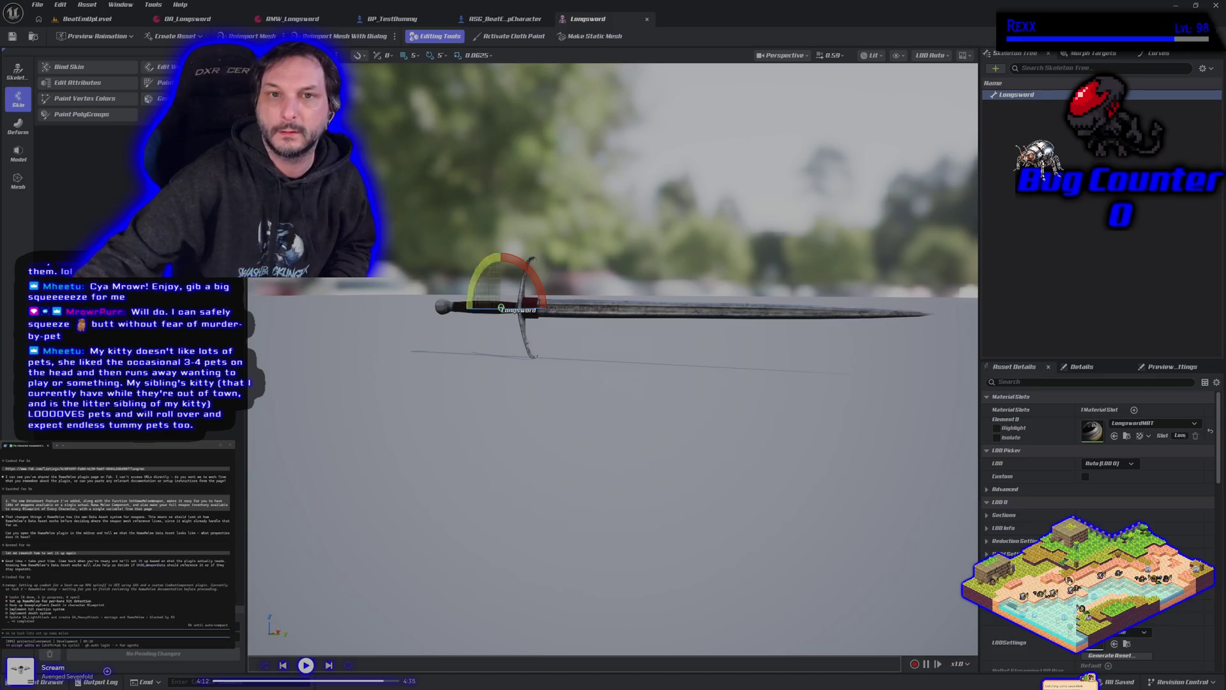
left_click(46, 681)
left_click(295, 504)
key("Delete")
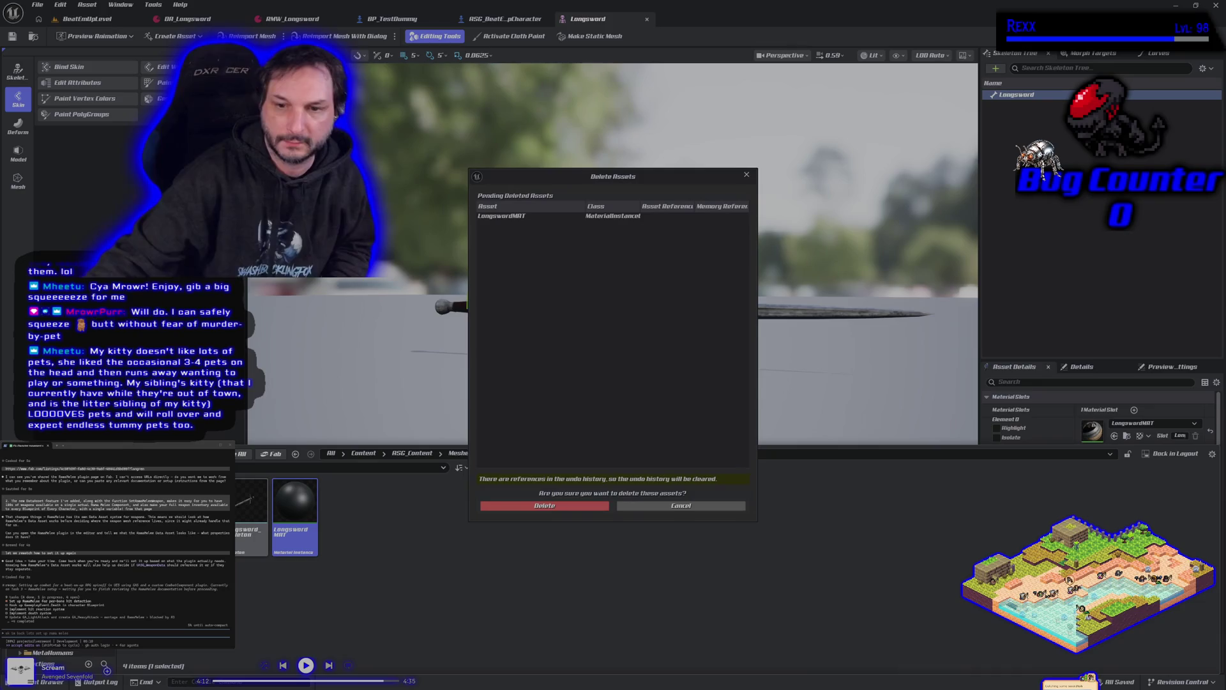
left_click(514, 508)
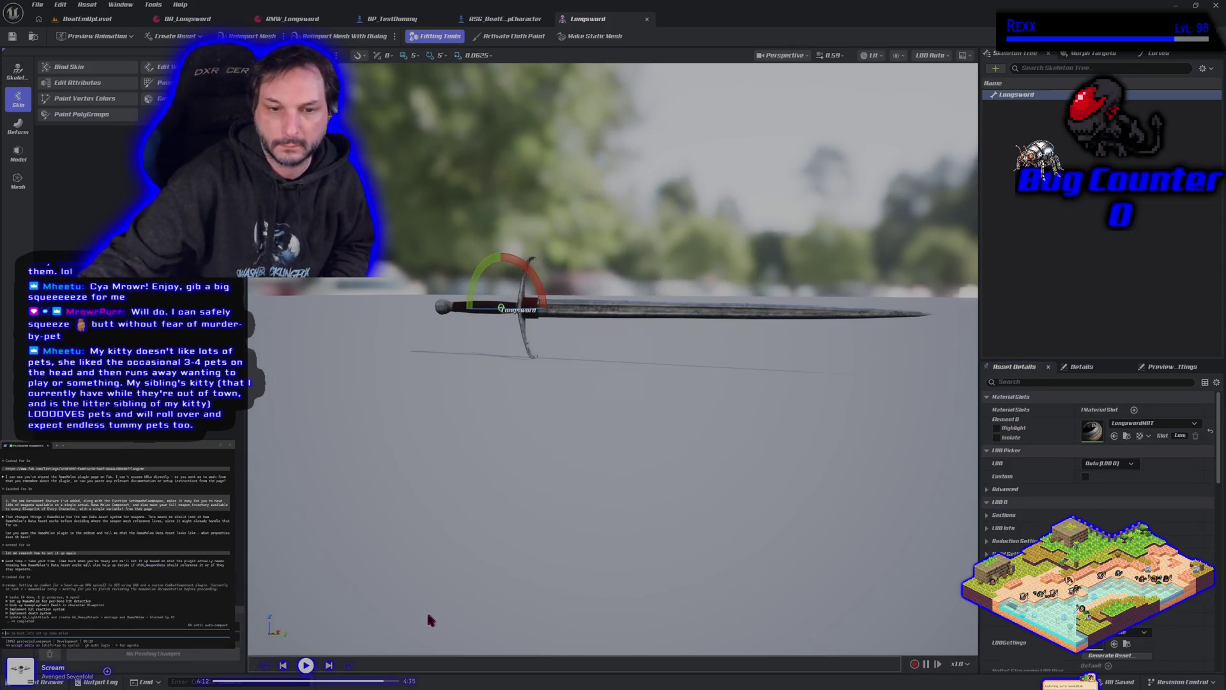
key("ctrl+space")
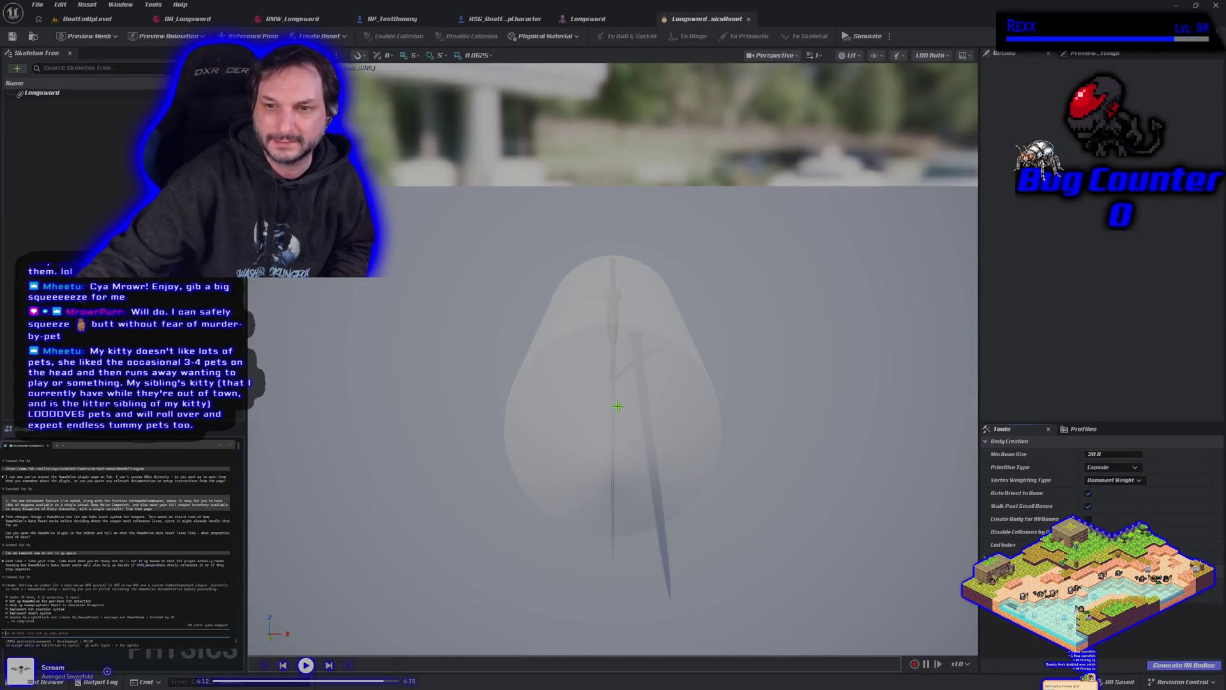
- Frame the Longsword physics asset with the sword lying flat in its capsule, and check the Profiles settings
mouse_move(617, 407)
left_mouse_down()
mouse_move(677, 377)
mouse_move(811, 382)
mouse_move(266, 556)
left_mouse_up()
key("f")
left_click(48, 682)
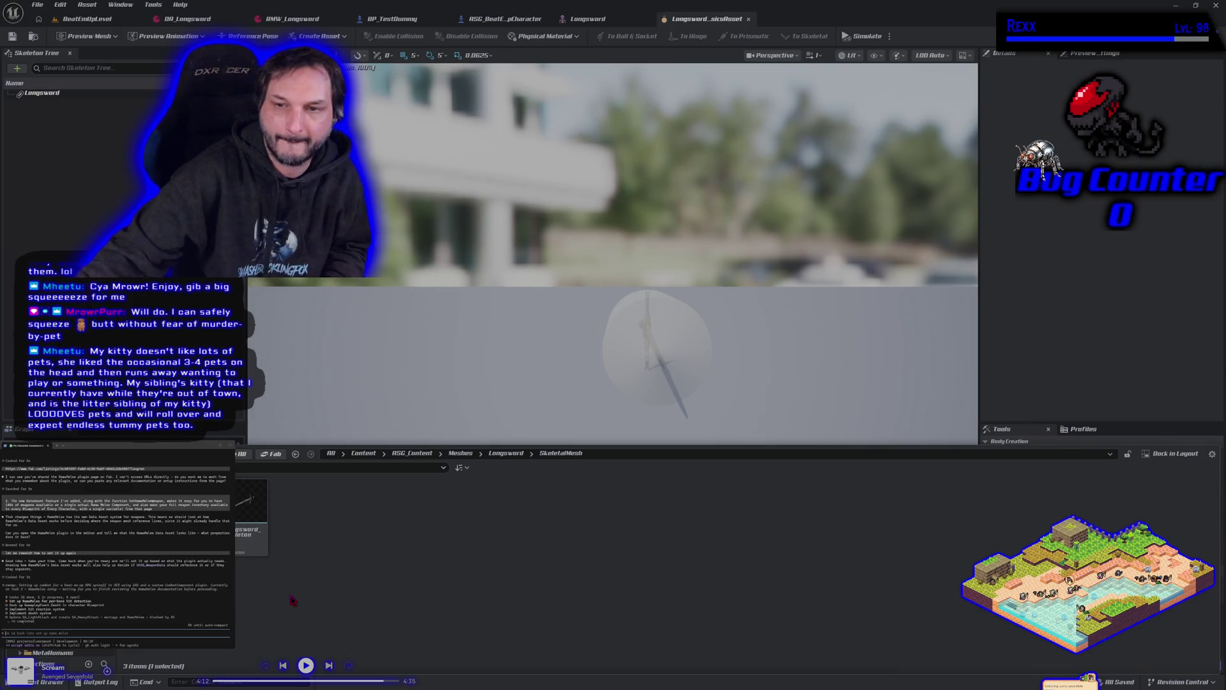
mouse_move(624, 314)
left_mouse_down()
mouse_move(677, 305)
mouse_move(657, 346)
mouse_move(667, 339)
left_mouse_up()
left_click(1104, 433)
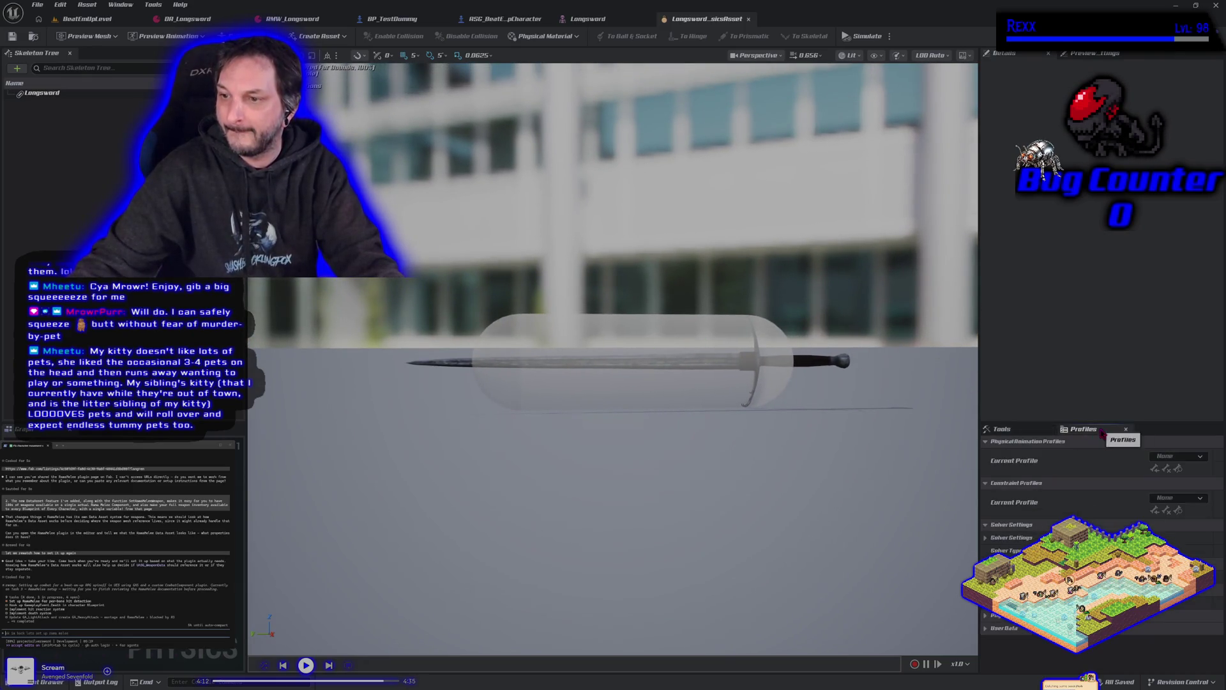
left_click(1036, 432)
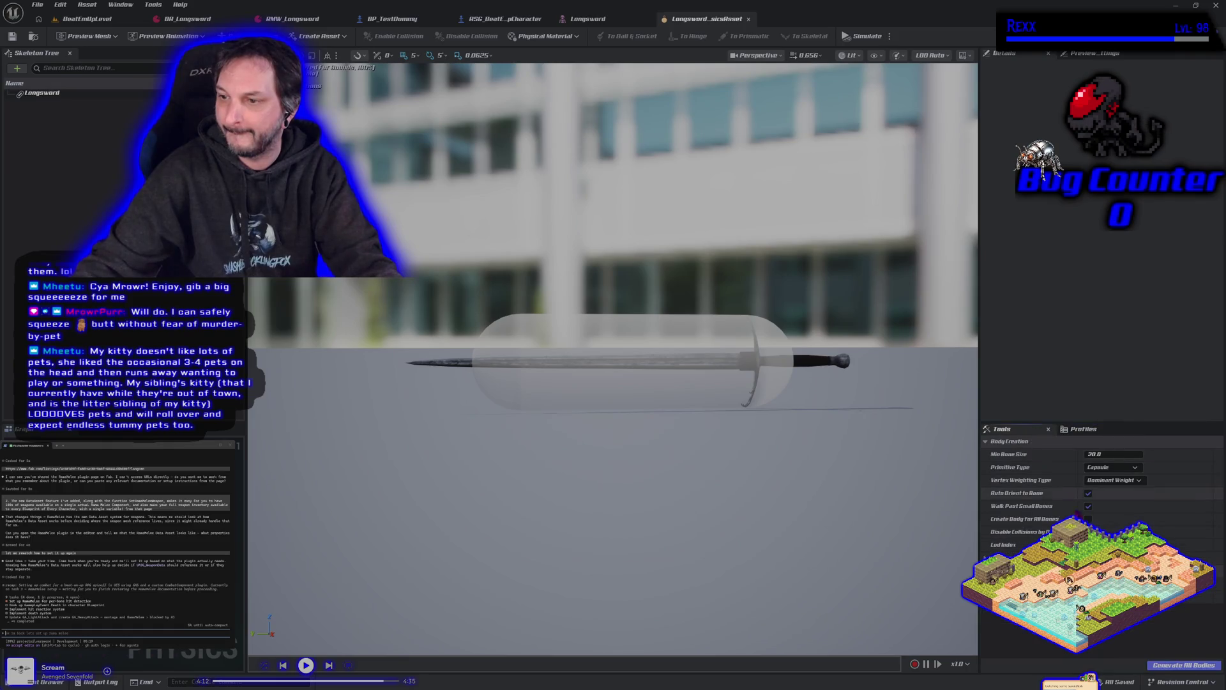
left_click(87, 95)
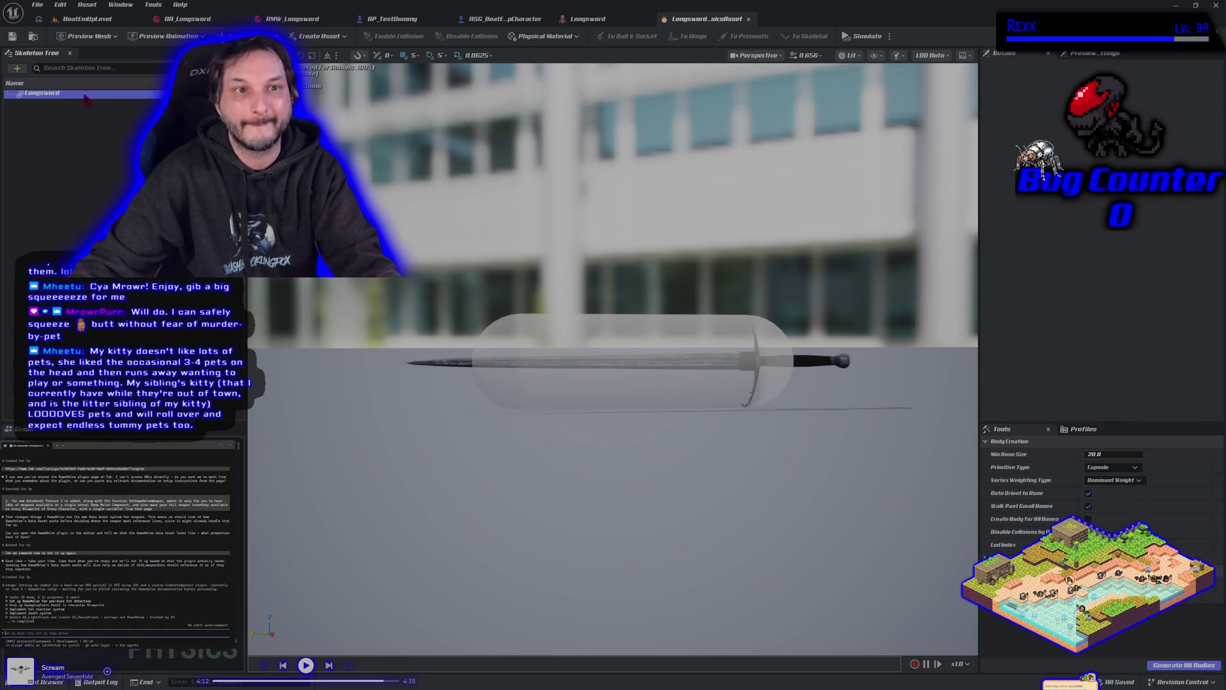
- Add a box collision primitive to the Longsword bone
right_click(86, 99)
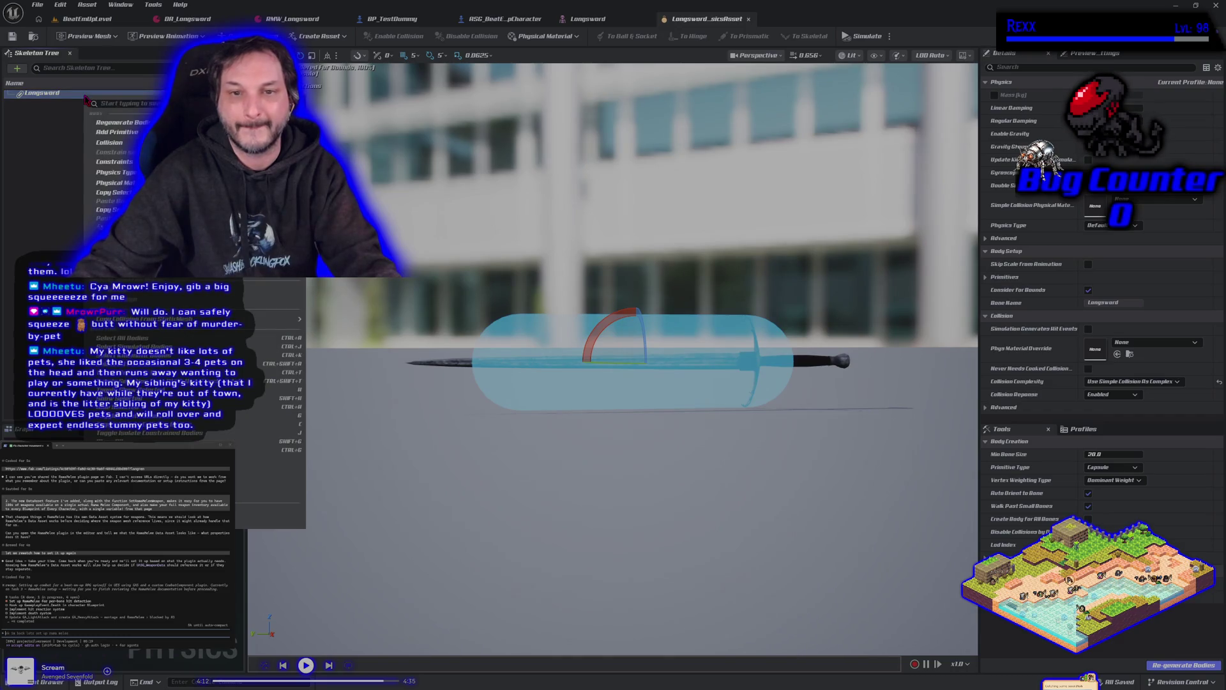
mouse_move(121, 131)
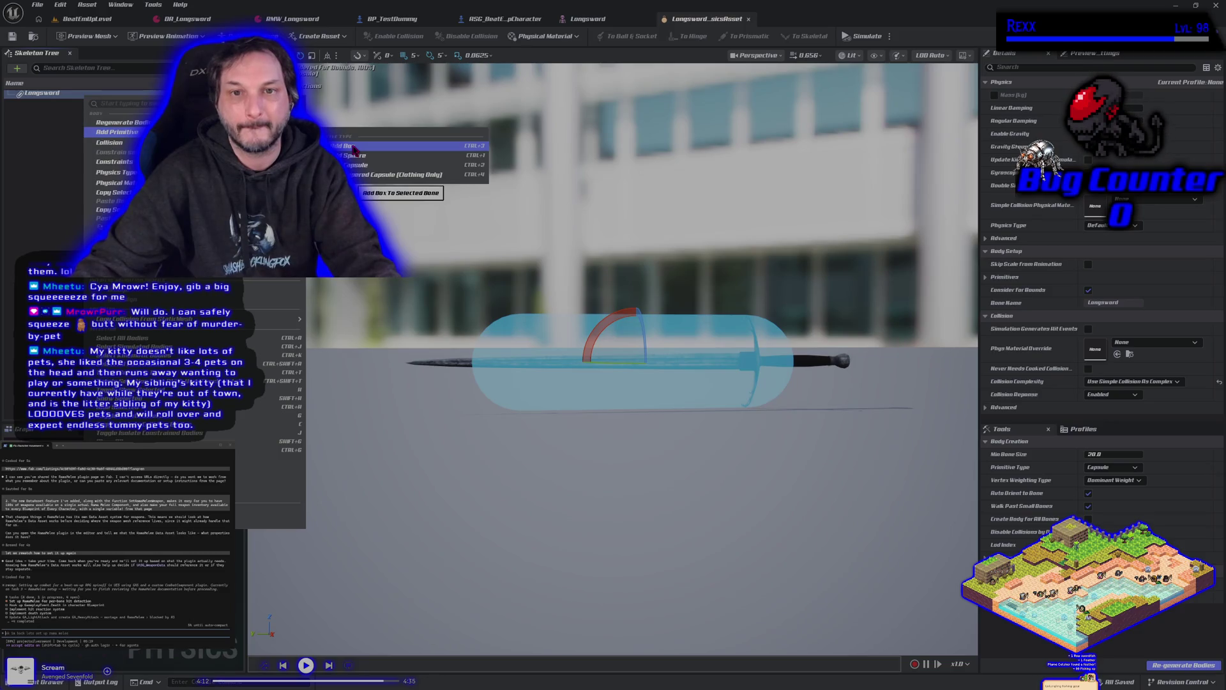
left_click(353, 148)
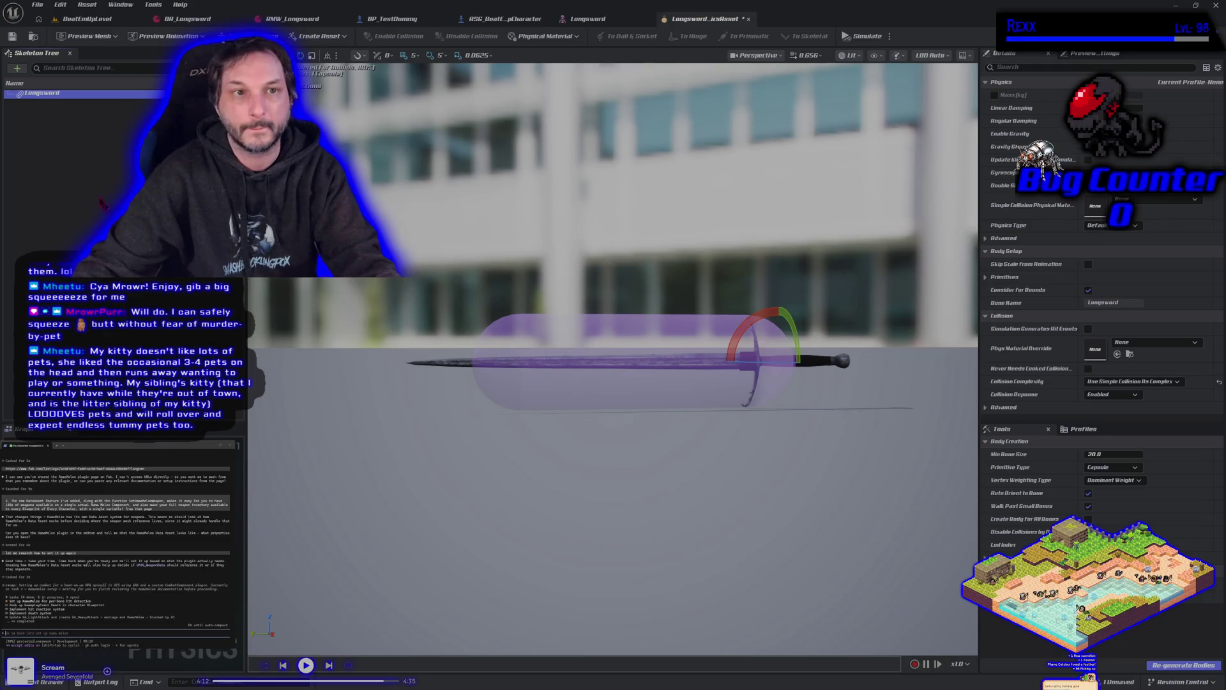
mouse_move(607, 444)
left_mouse_down()
mouse_move(703, 415)
mouse_move(645, 447)
mouse_move(628, 476)
mouse_move(313, 552)
left_mouse_up()
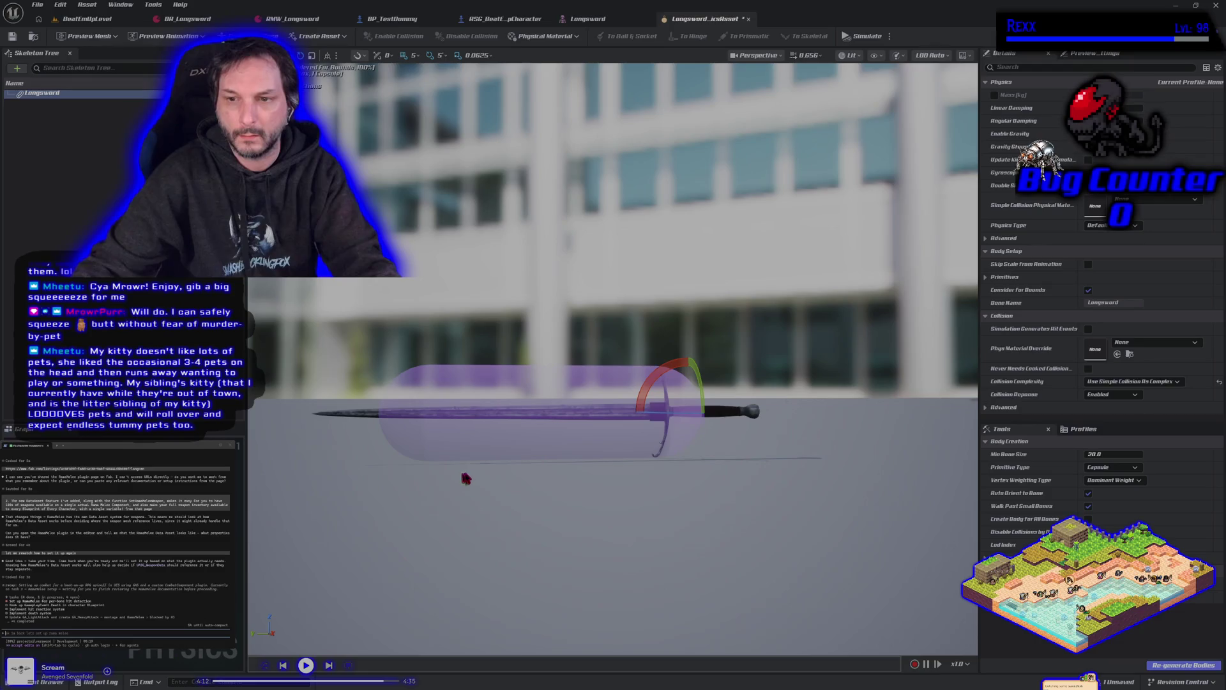
- Reselect the capsule body and save the physics asset
key("w")
key("e")
key("r")
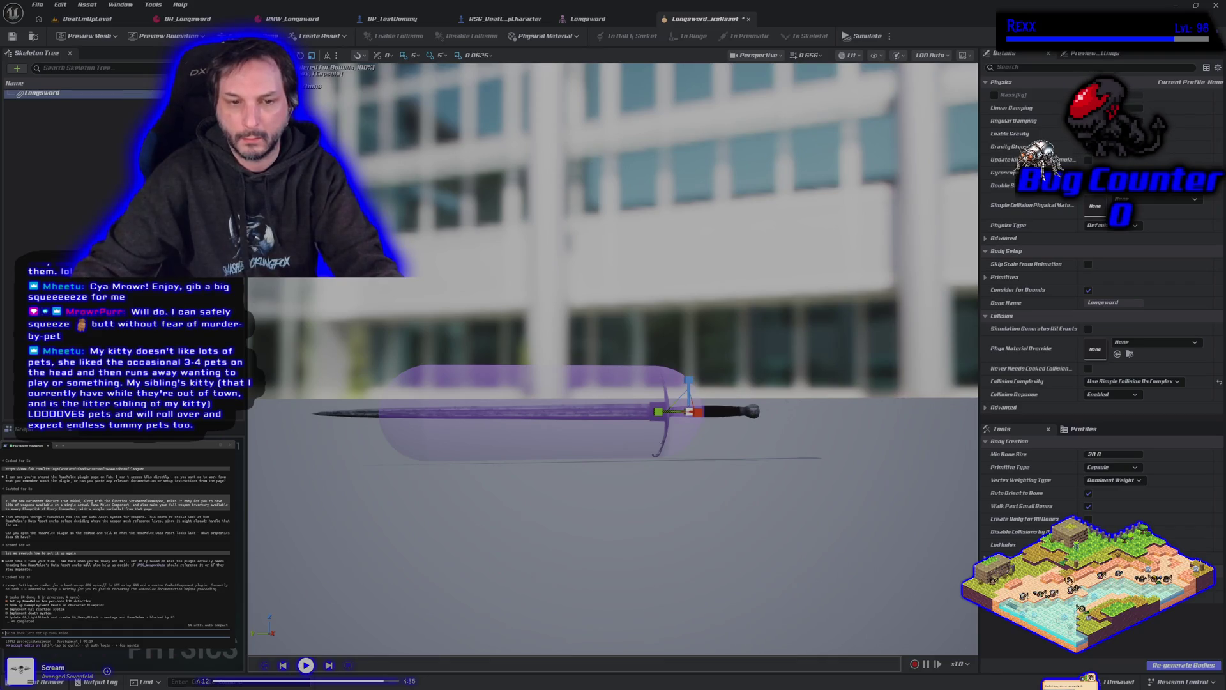
left_click(252, 560)
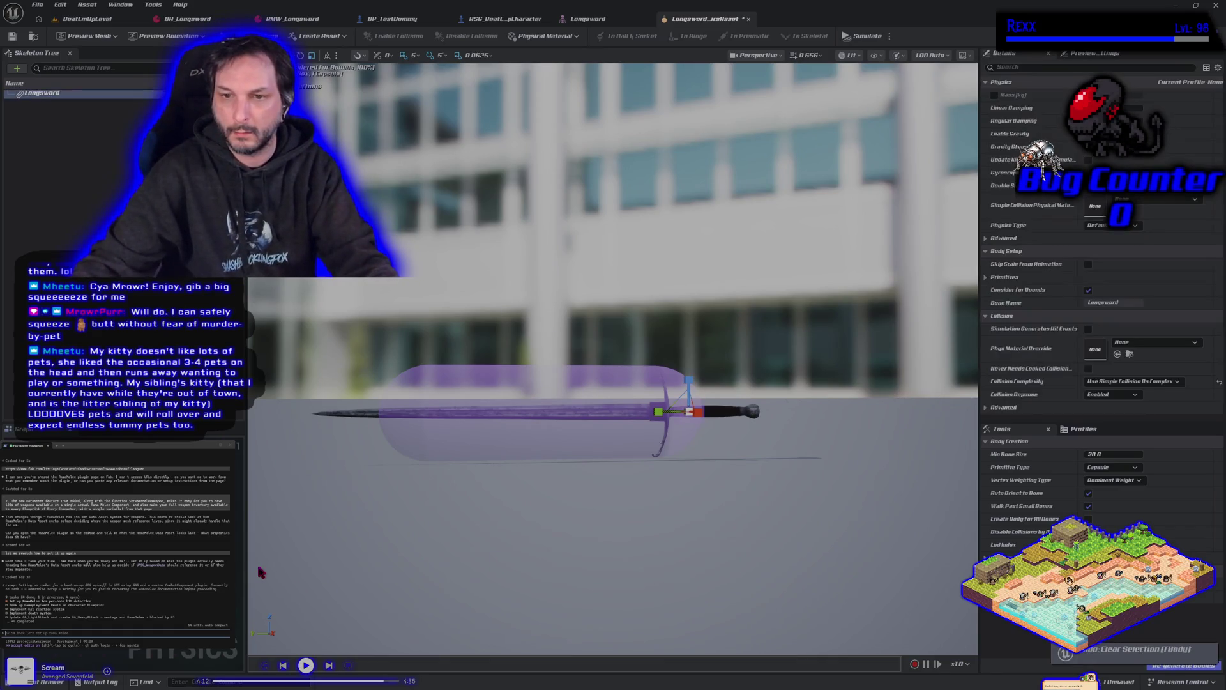
key("ctrl+z")
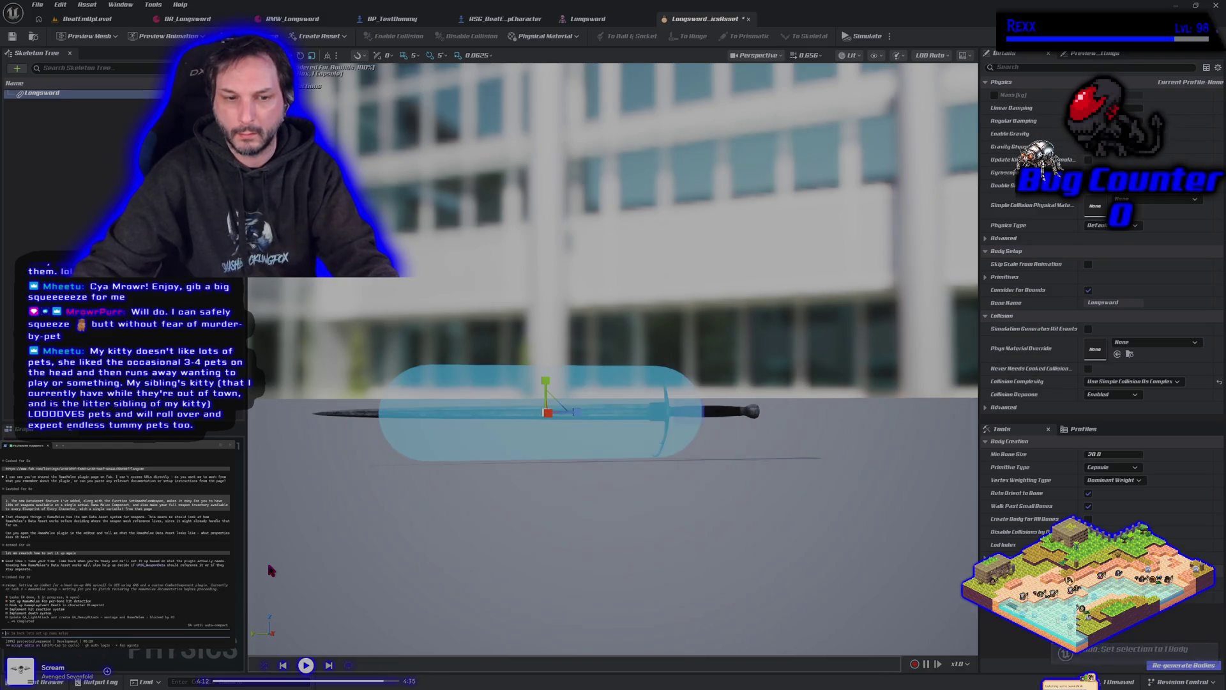
key("ctrl+s")
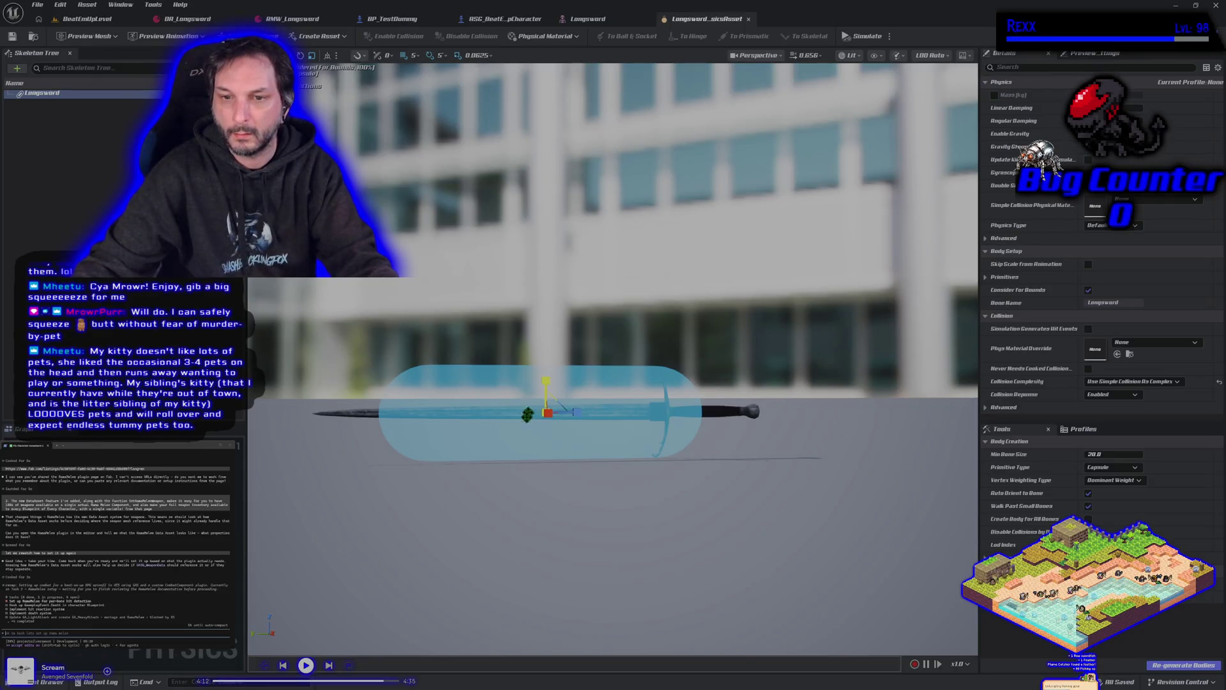
- Move the collision capsule from mid-blade onto the sword's handle
scroll(614, 358, "up", 3)
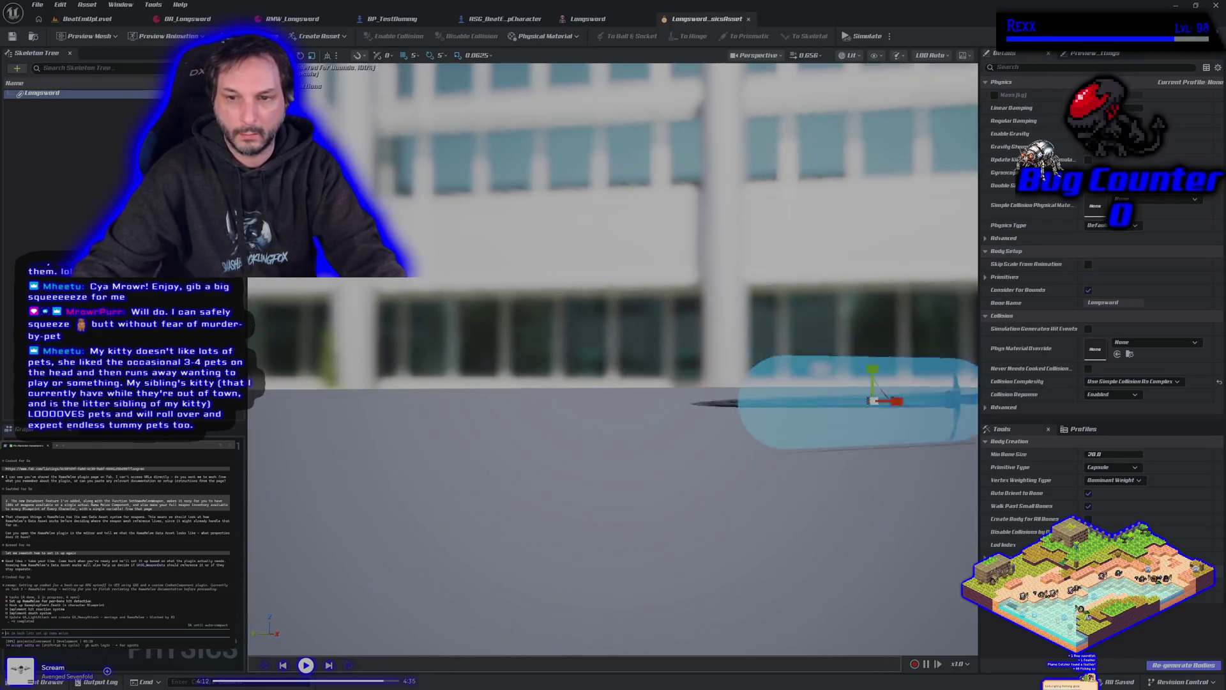
key("f")
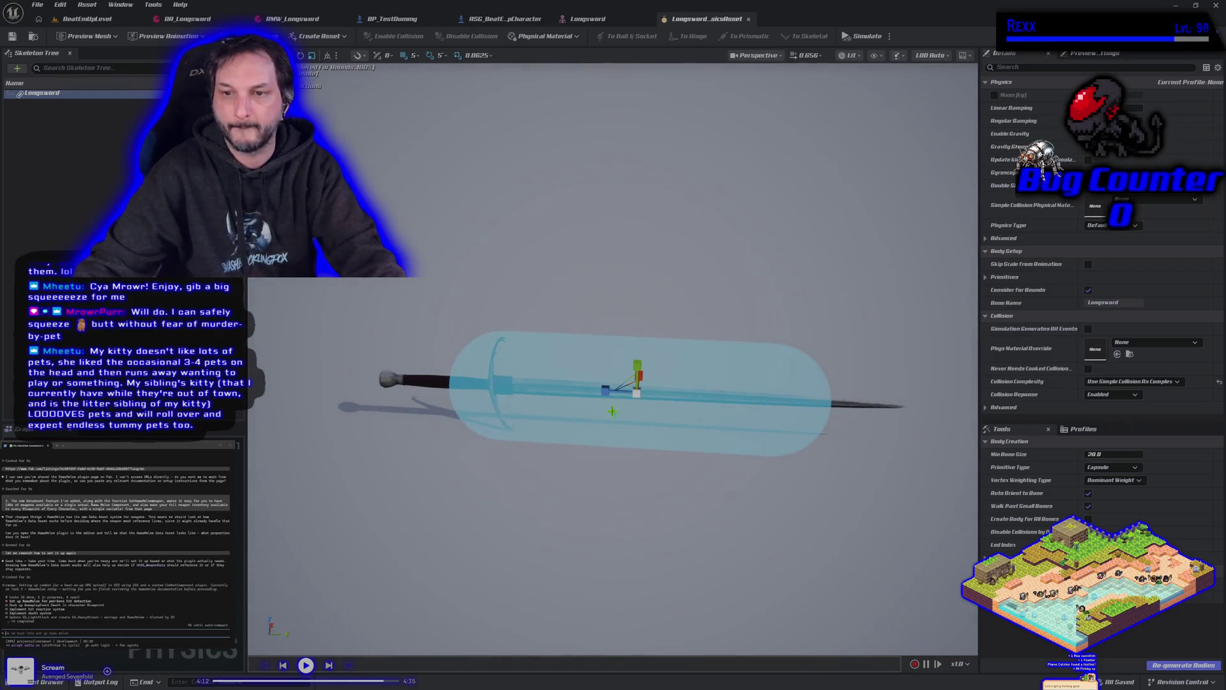
left_click_drag(637, 386, 605, 390)
key("e")
key("w")
key("e")
key("w")
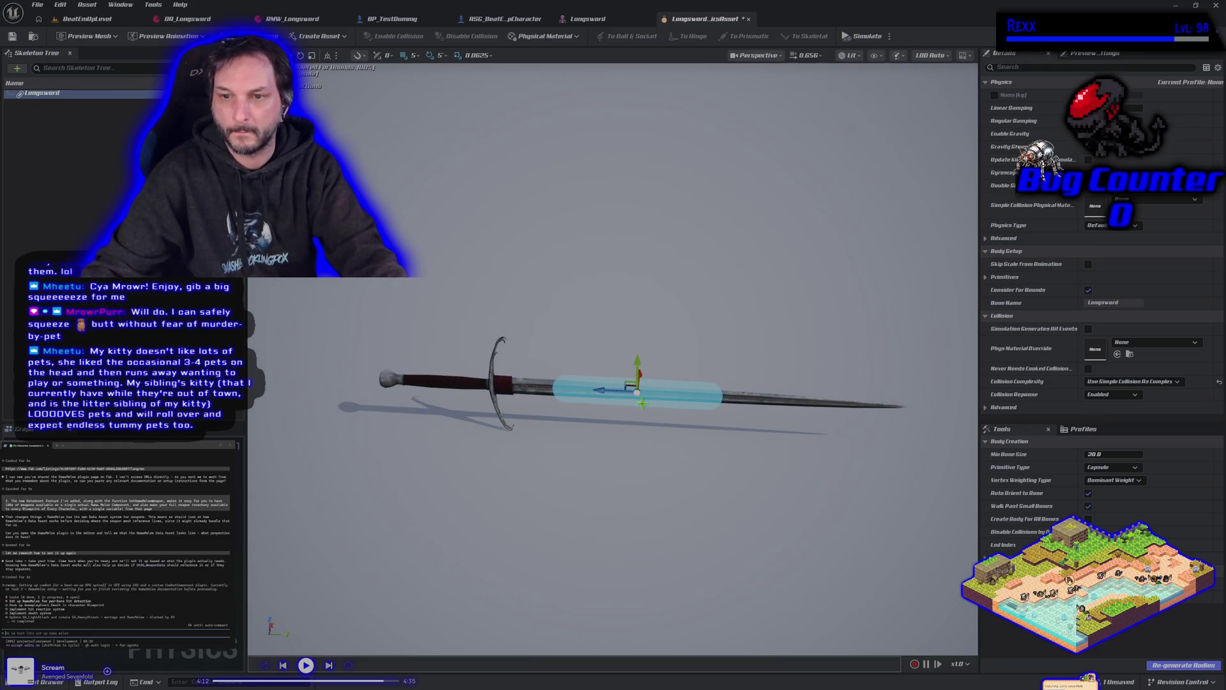
mouse_move(606, 391)
left_mouse_down()
mouse_move(377, 392)
mouse_move(419, 397)
left_mouse_up()
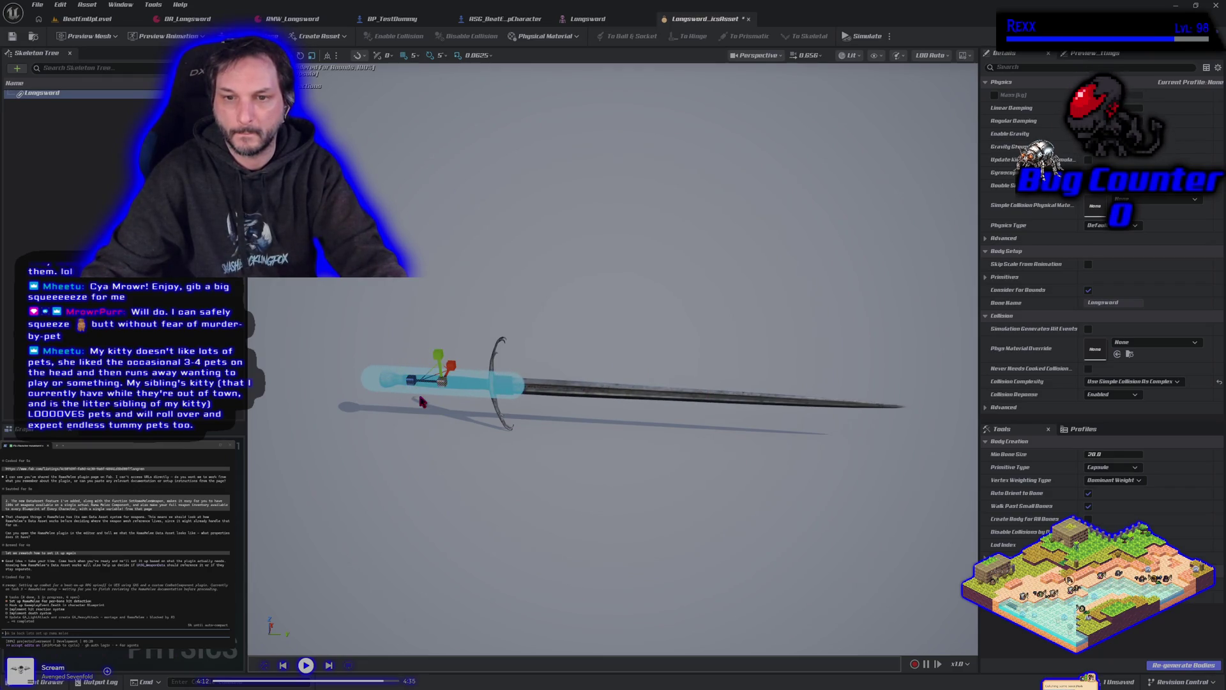
- Shorten the capsule to fit the grip from pommel to crossguard, then deselect it
key("r")
left_click_drag(442, 382, 438, 383)
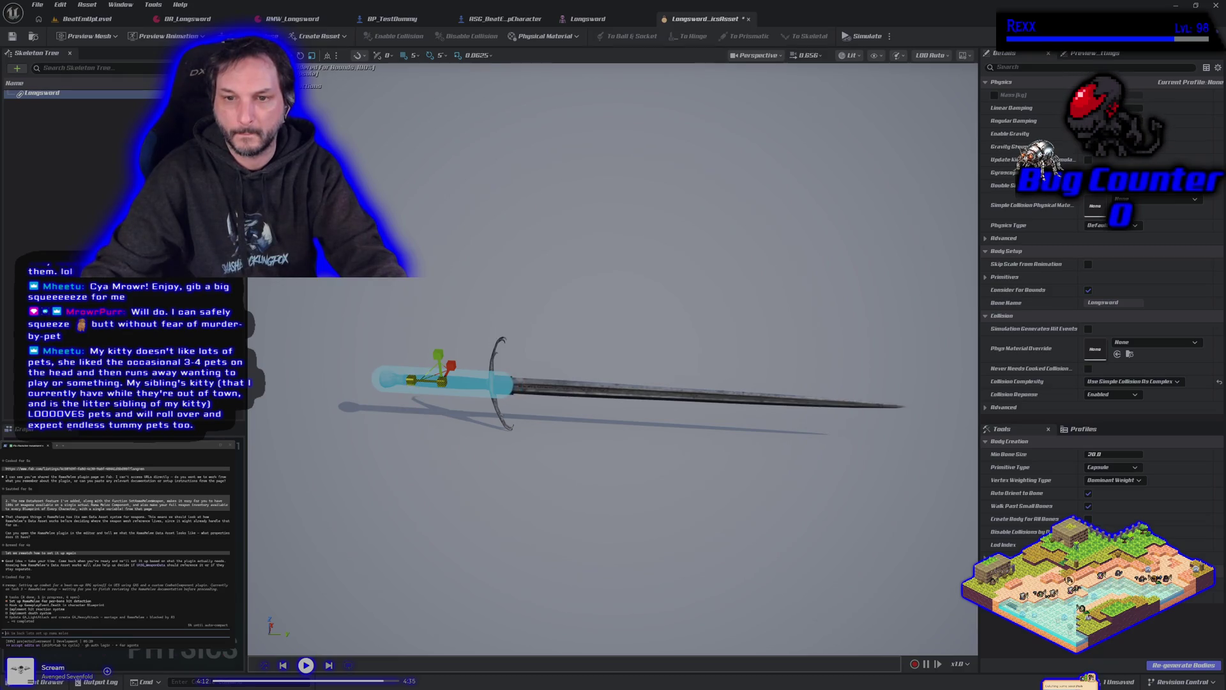
key("w")
left_click_drag(408, 379, 397, 376)
key("r")
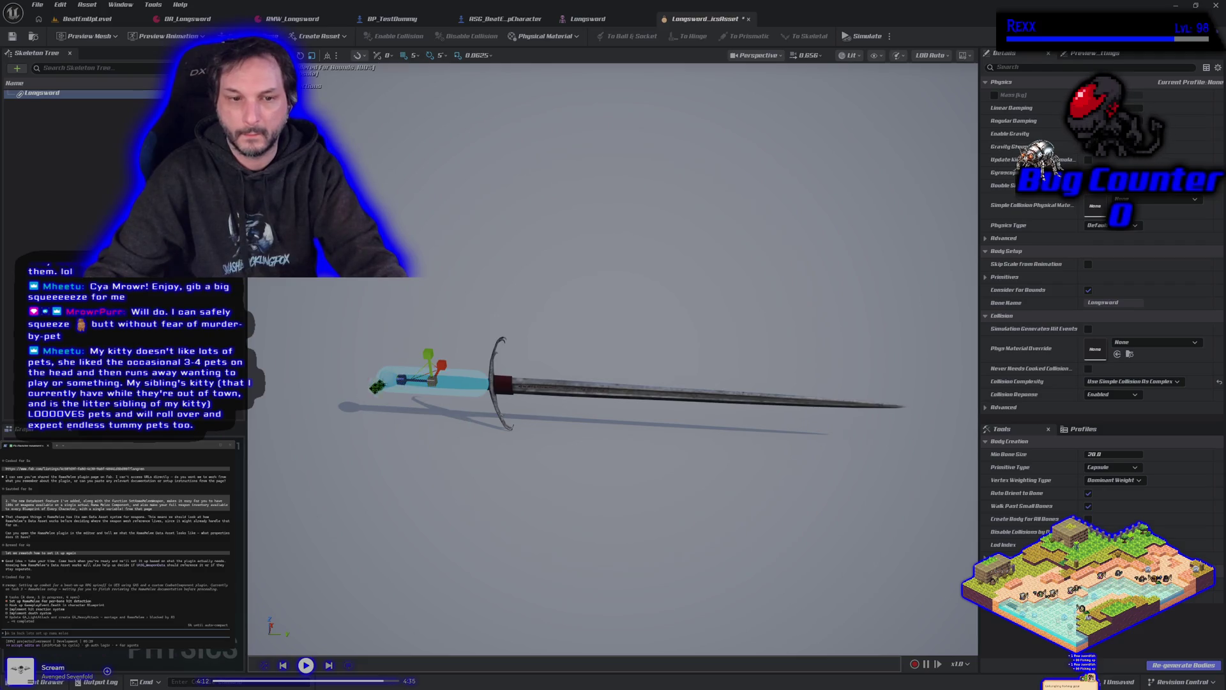
key("Escape")
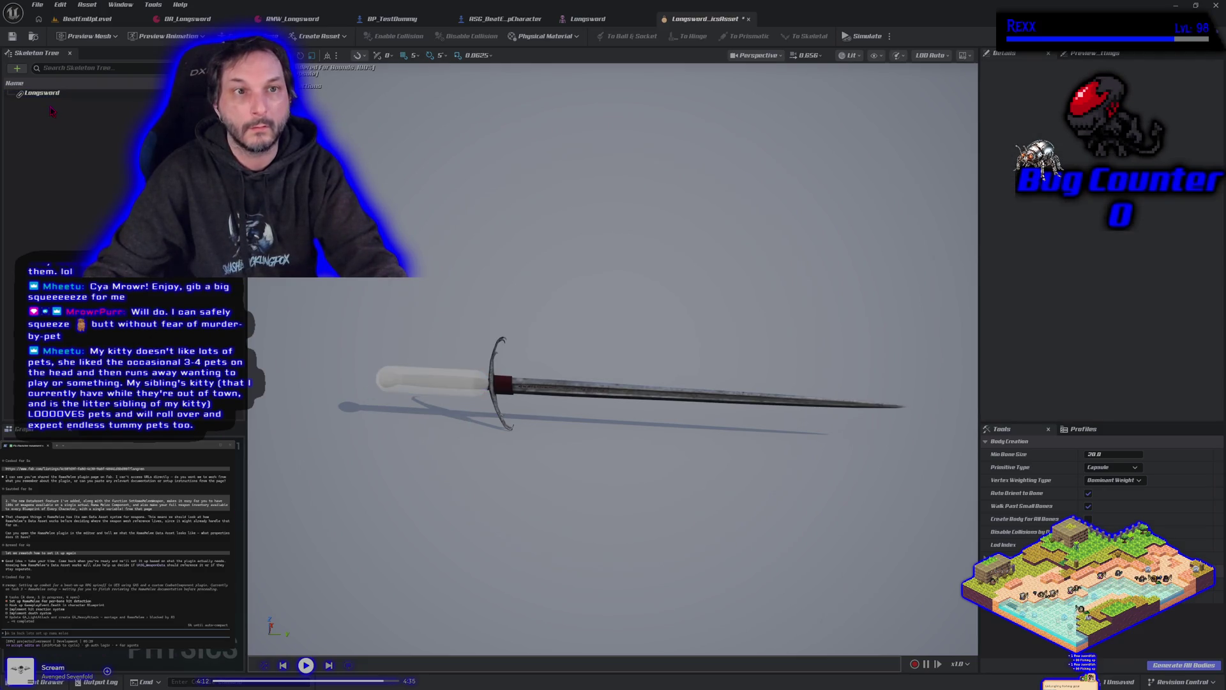
left_click(16, 69)
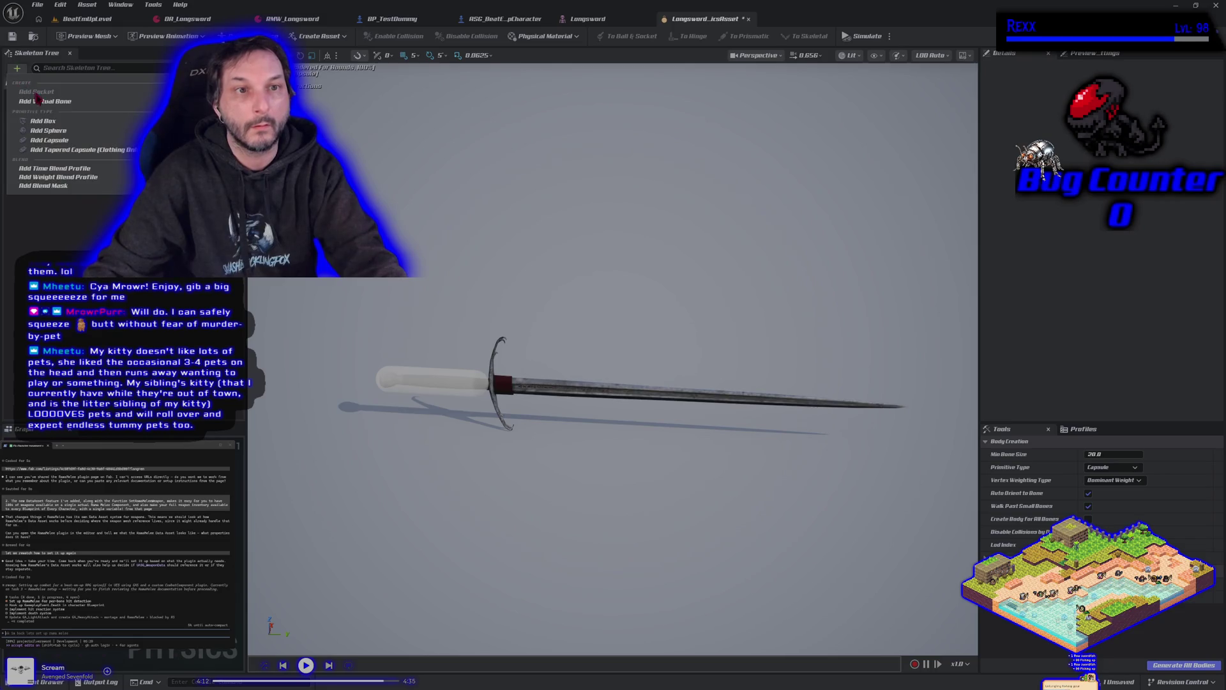
left_click(62, 122)
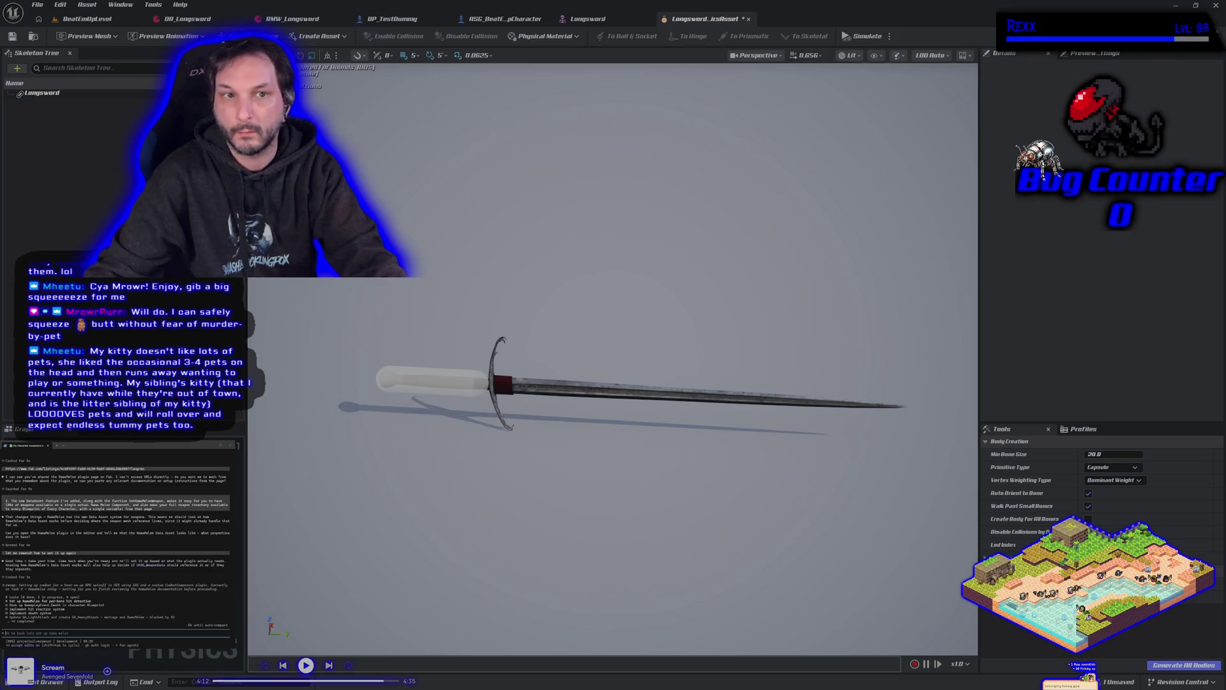
left_click(1159, 665)
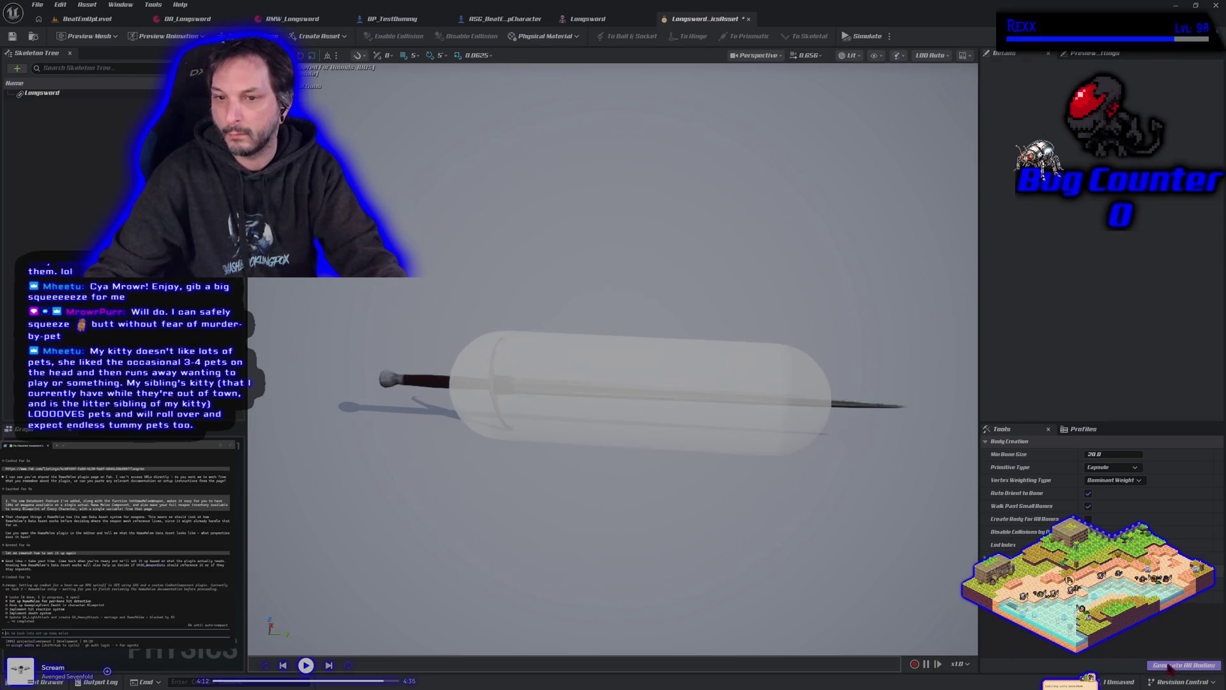
left_click(41, 93)
left_click(639, 393)
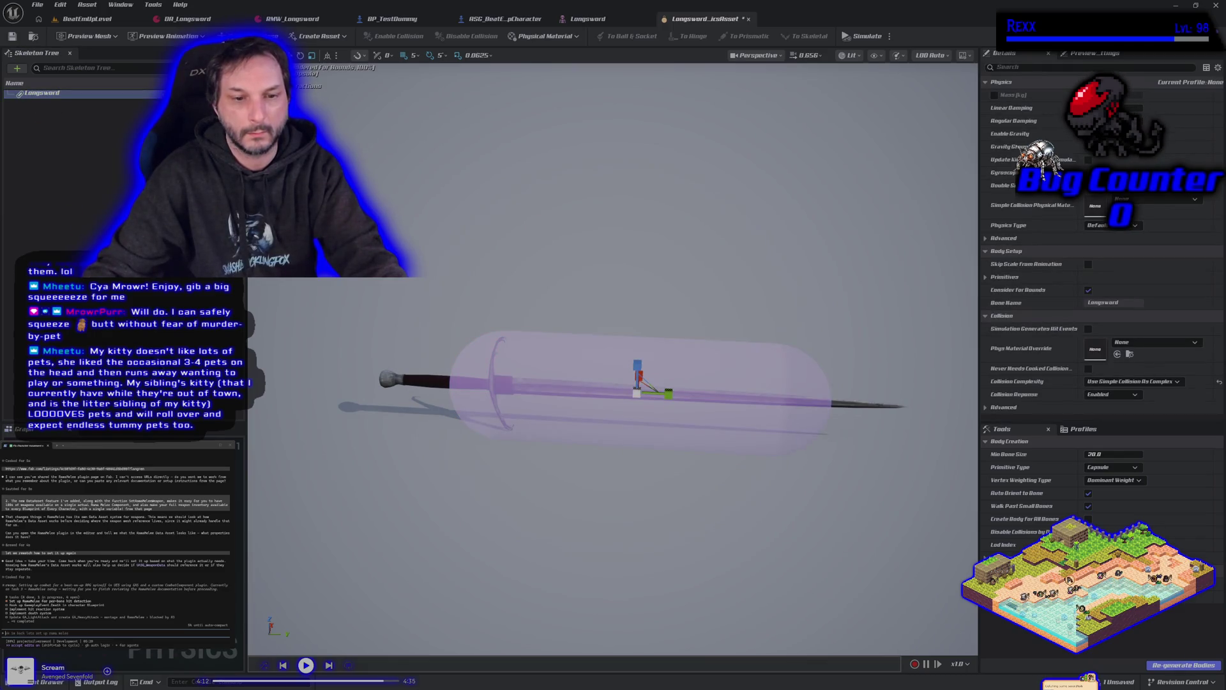
left_click(636, 393)
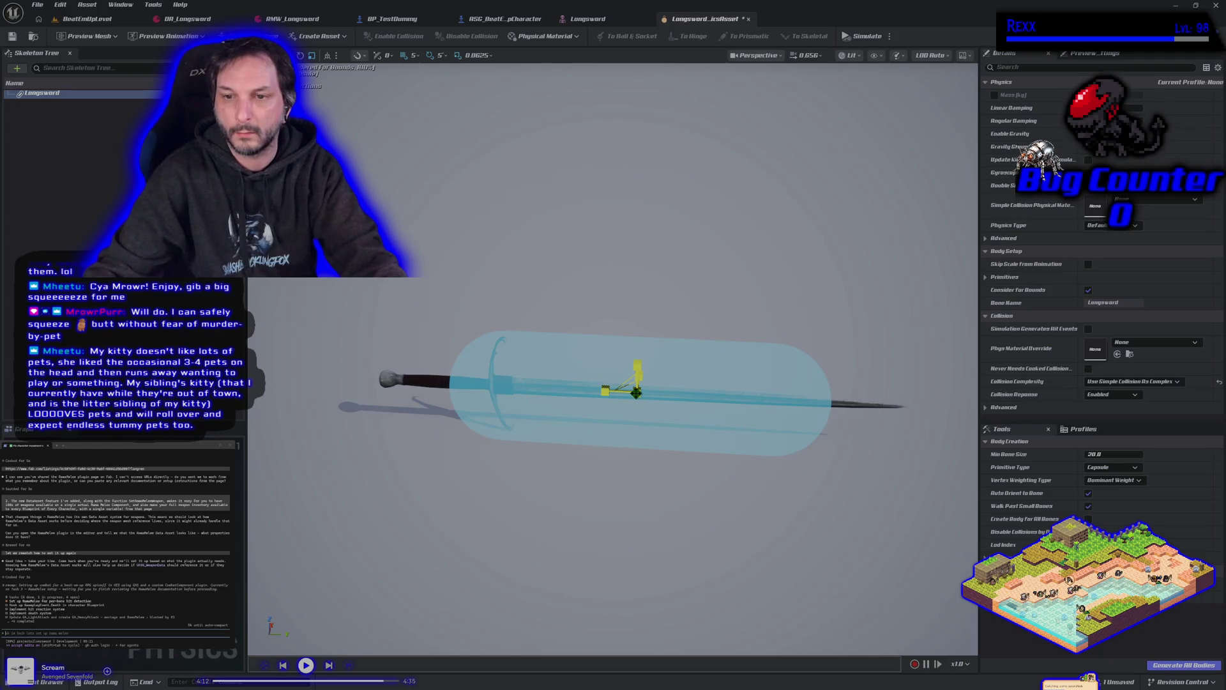
mouse_move(638, 395)
left_mouse_down()
mouse_move(623, 407)
mouse_move(598, 391)
mouse_move(382, 375)
mouse_move(420, 379)
left_mouse_up()
key("w")
key("r")
left_click_drag(406, 381, 402, 381)
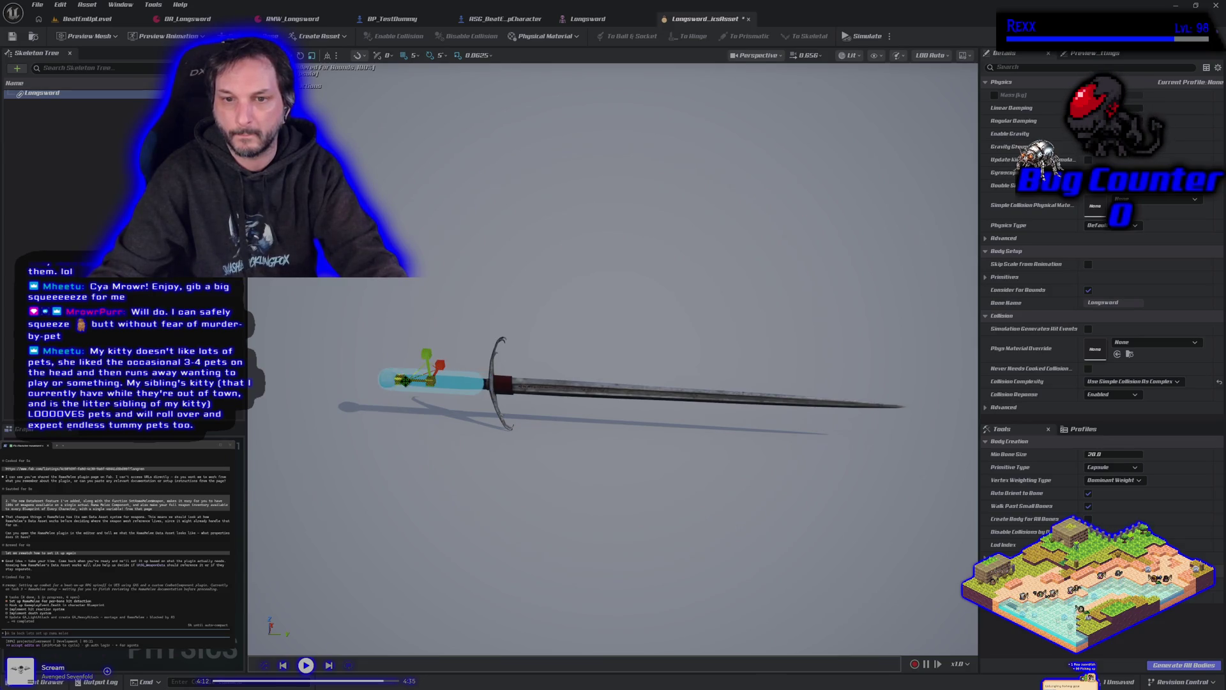
key("w")
left_click_drag(404, 379, 407, 378)
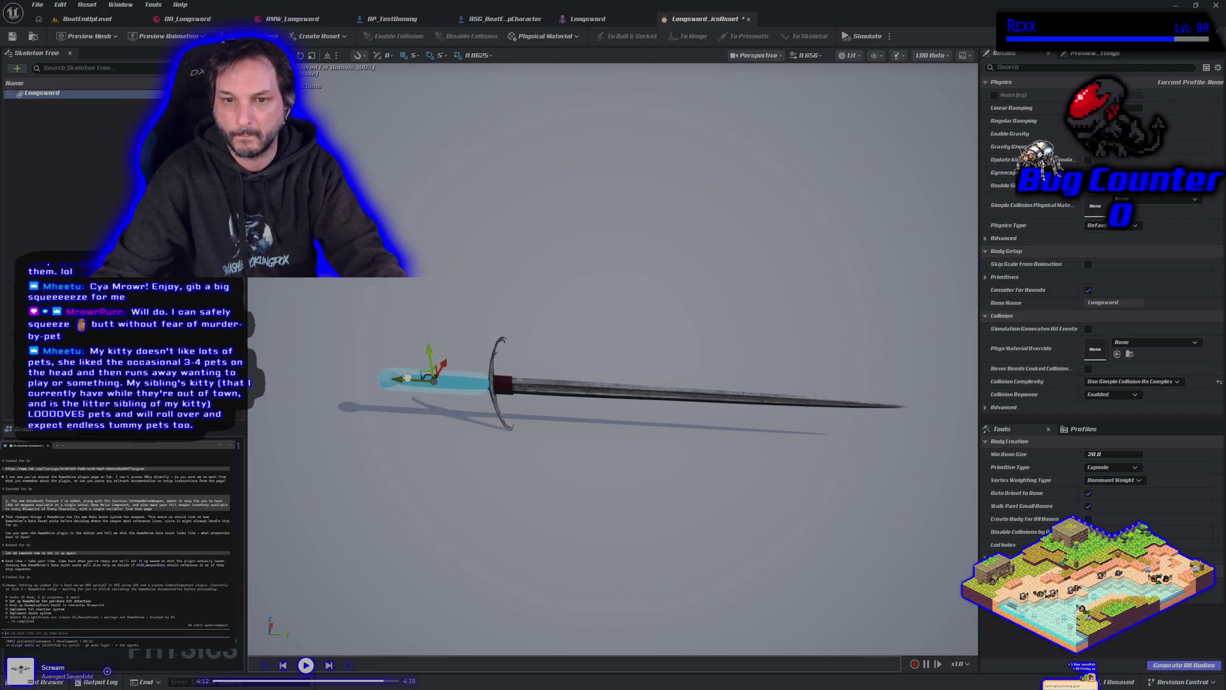
left_click(394, 447)
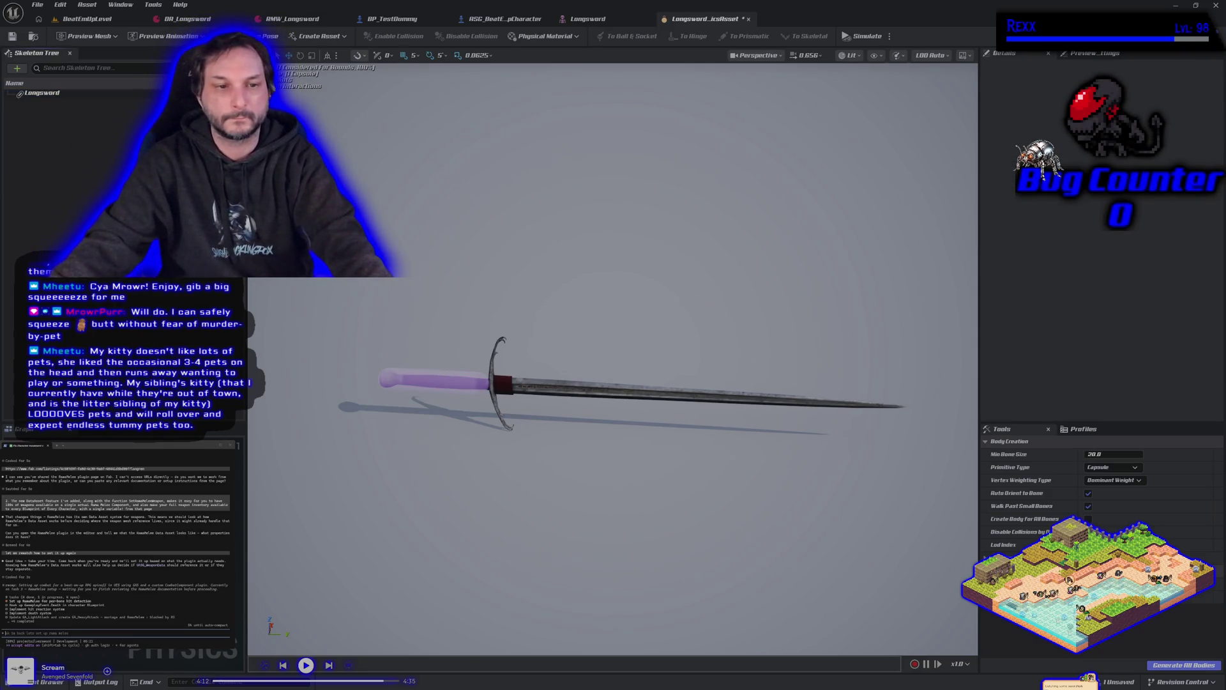
left_click(18, 69)
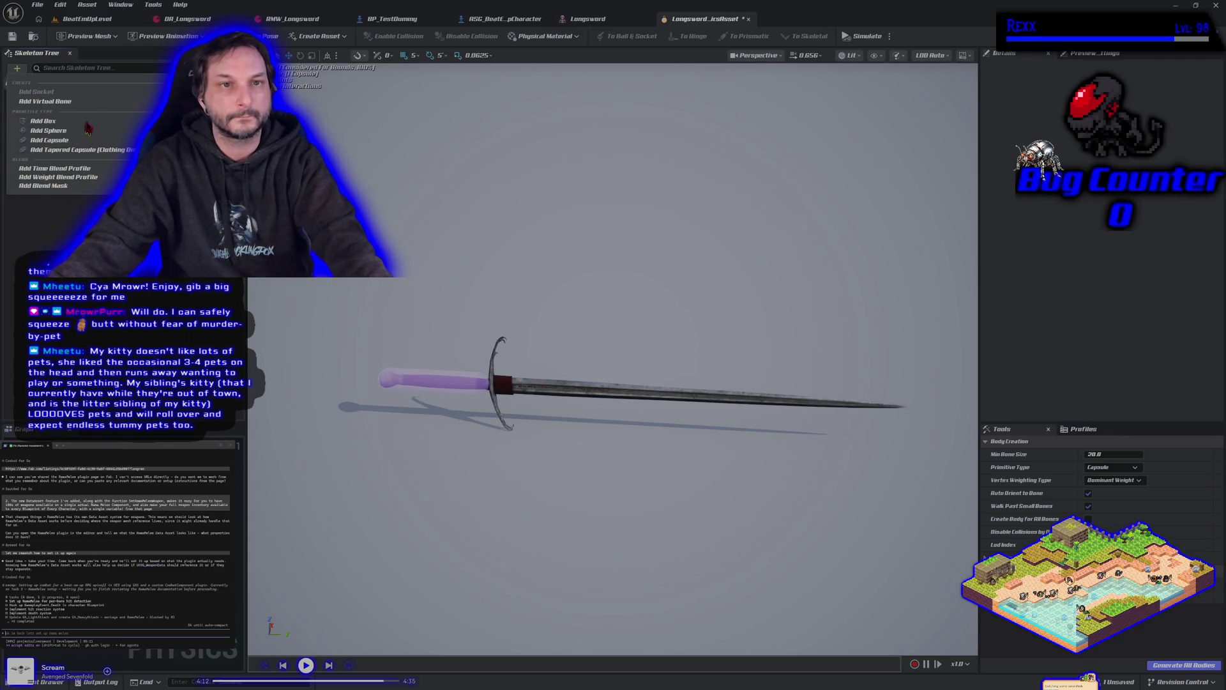
key("Escape")
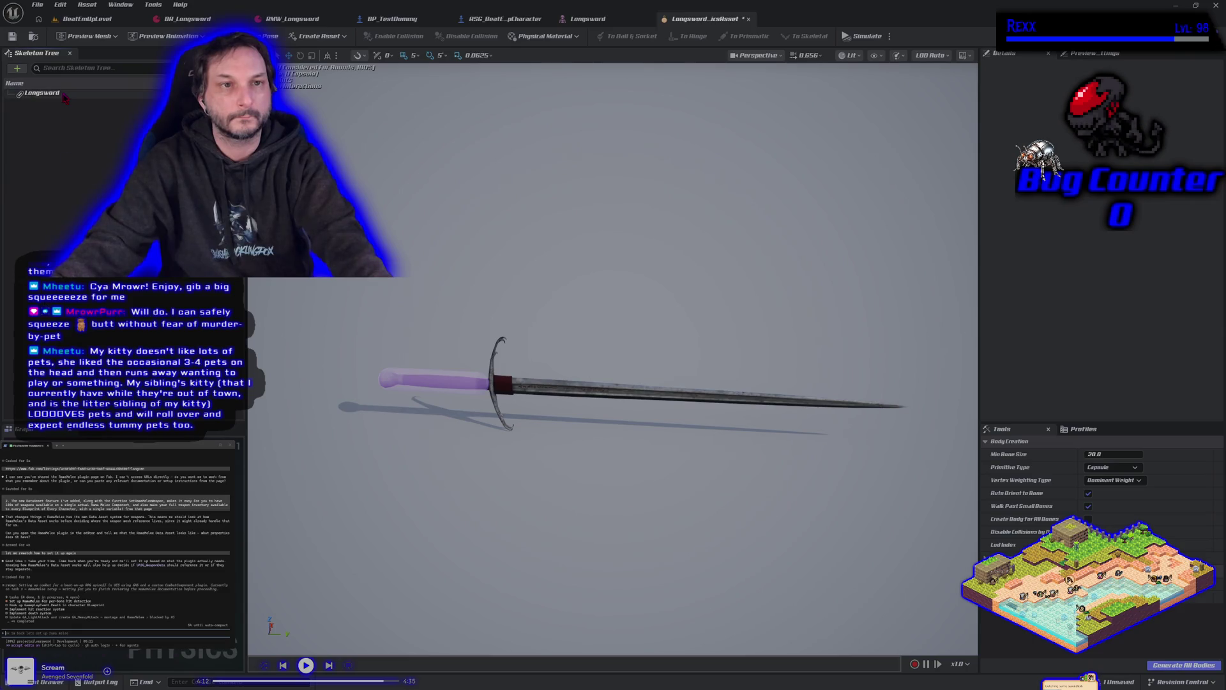
- Add a box collision primitive to the Longsword bone
left_click(64, 96)
right_click(65, 97)
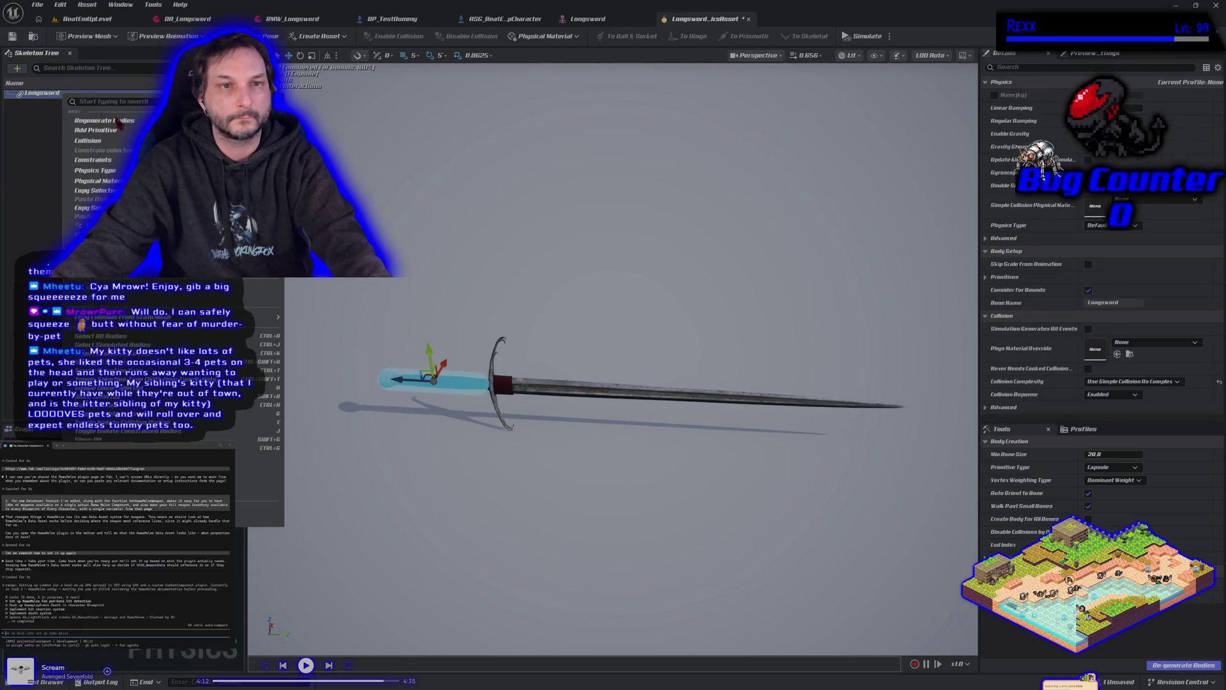
mouse_move(127, 131)
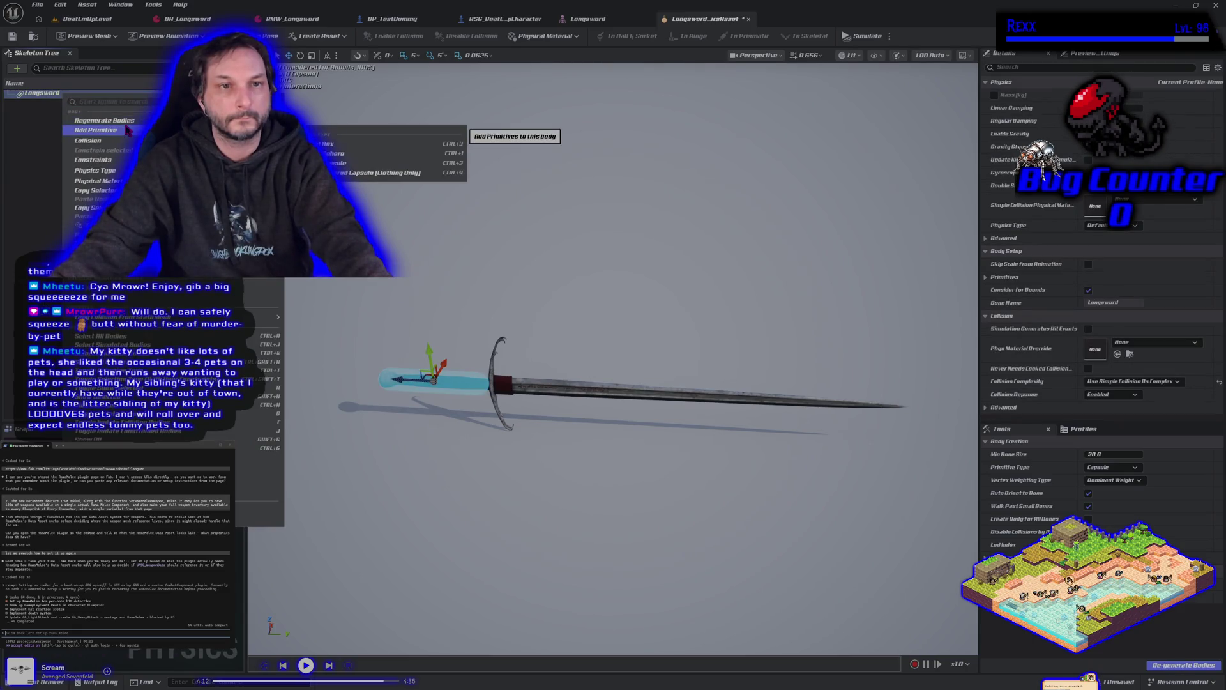
left_click(370, 152)
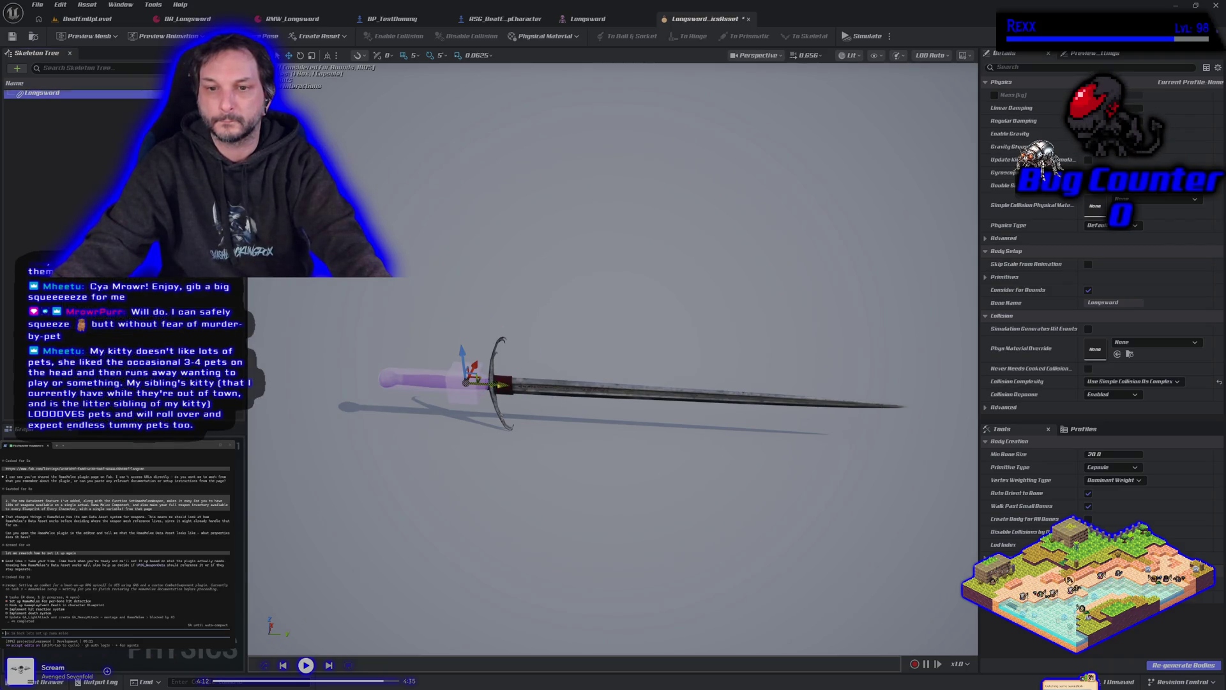
- Preview the sword with physics simulated, then stop and reframe the view on the sword
key("alt+s")
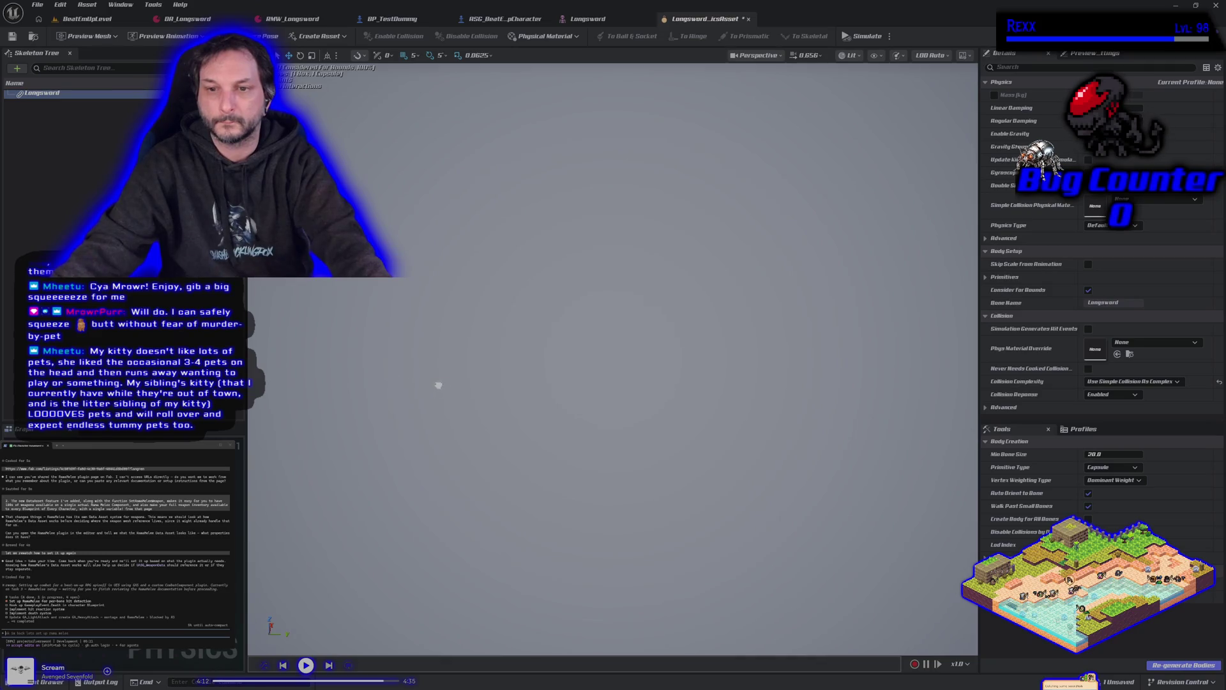
scroll(518, 397, "down", 5)
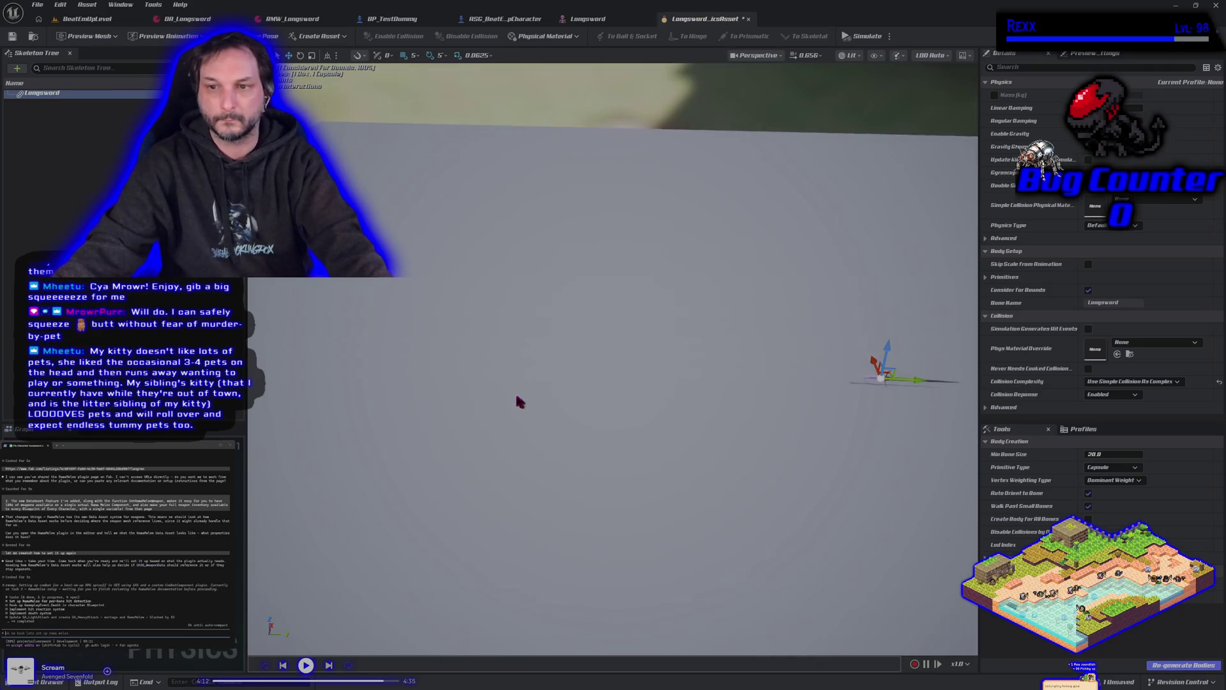
key("alt+s")
key("f")
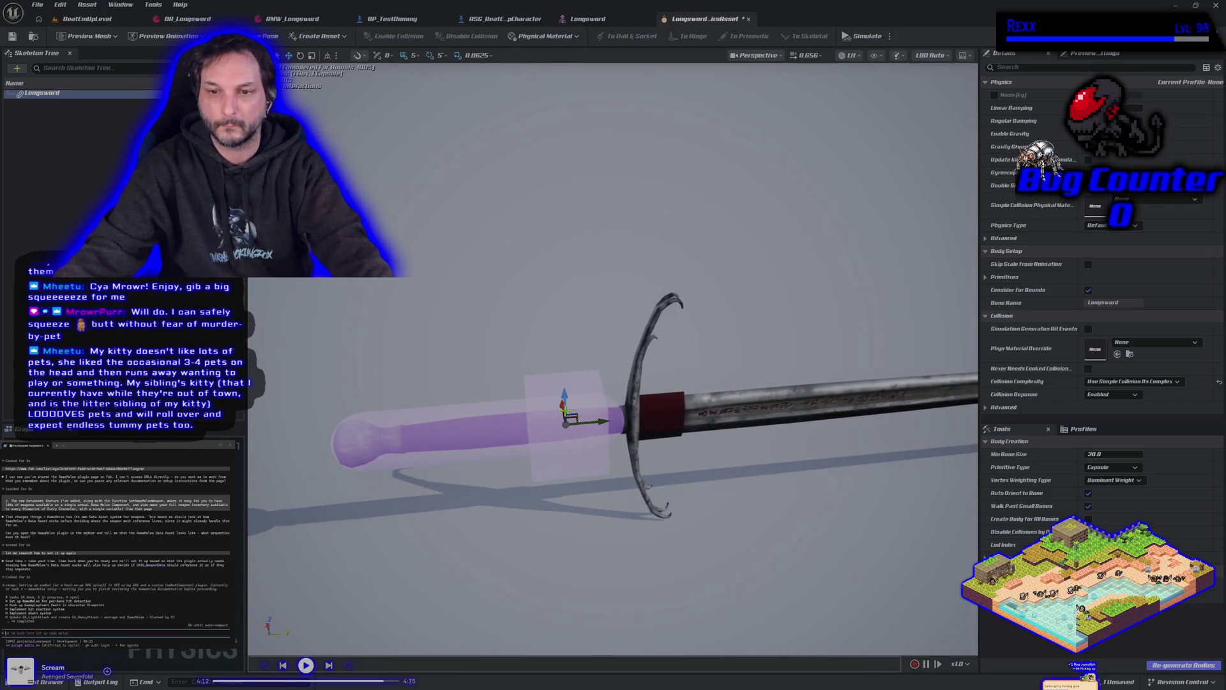
left_click_drag(594, 421, 645, 425)
key("f")
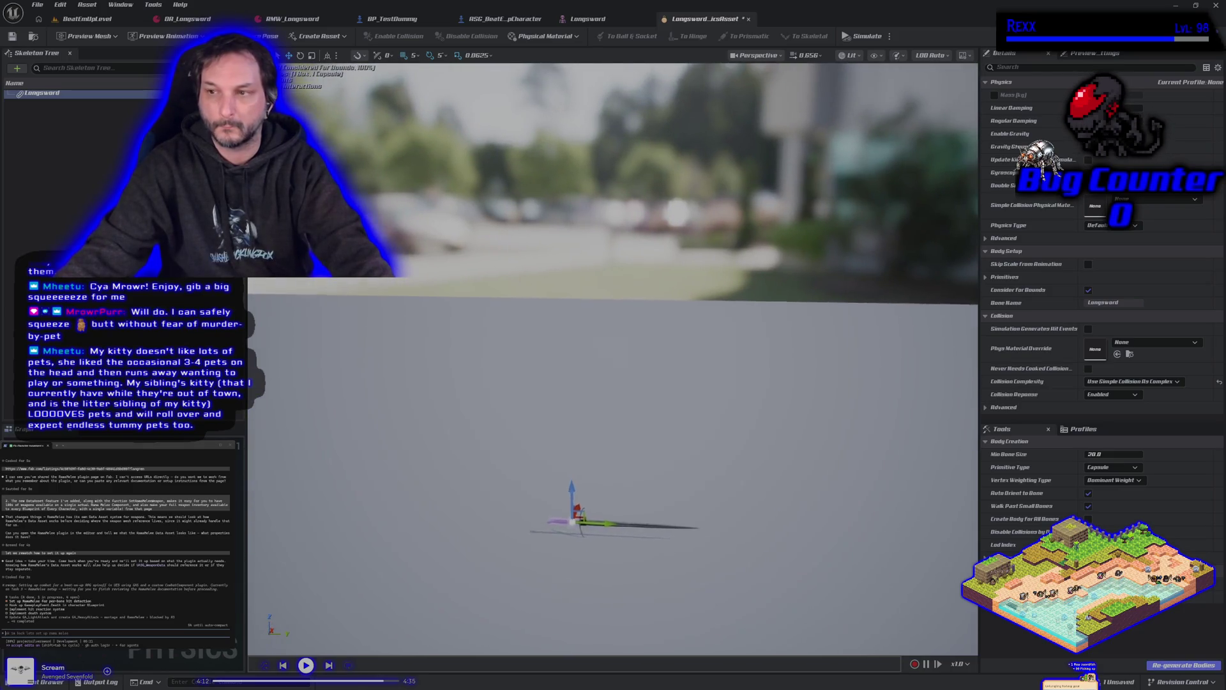
left_click_drag(488, 461, 488, 462)
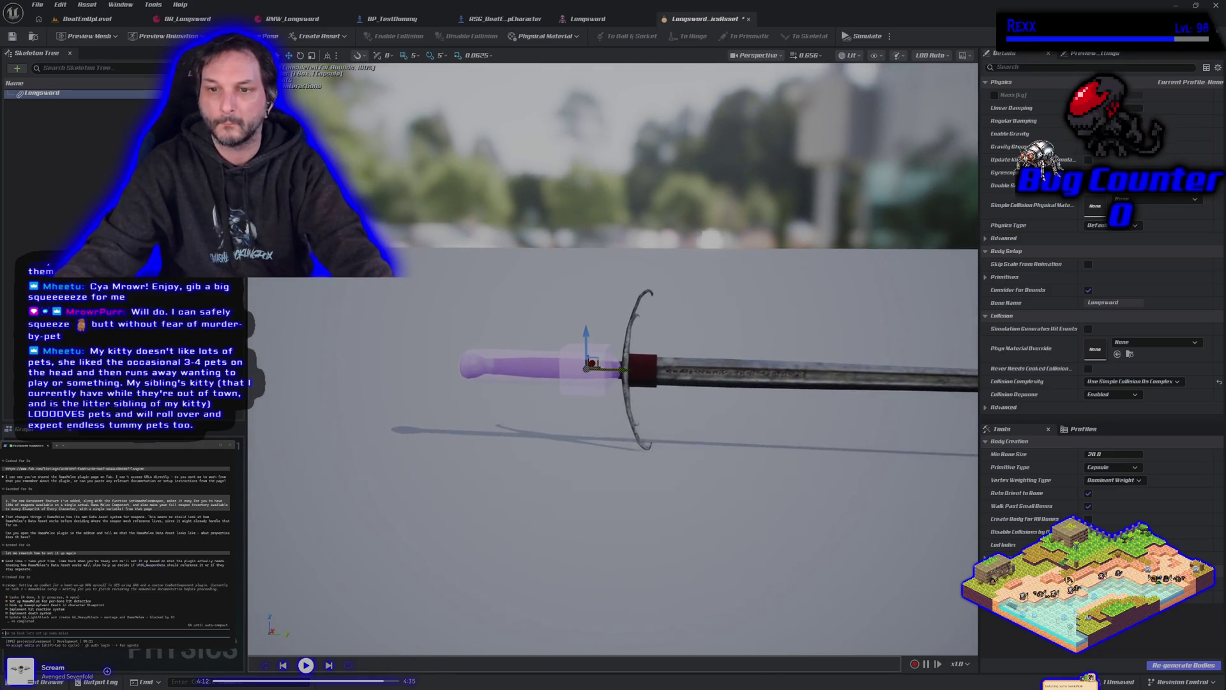
- Move the new box collision from the guard onto the blade
left_click(530, 367)
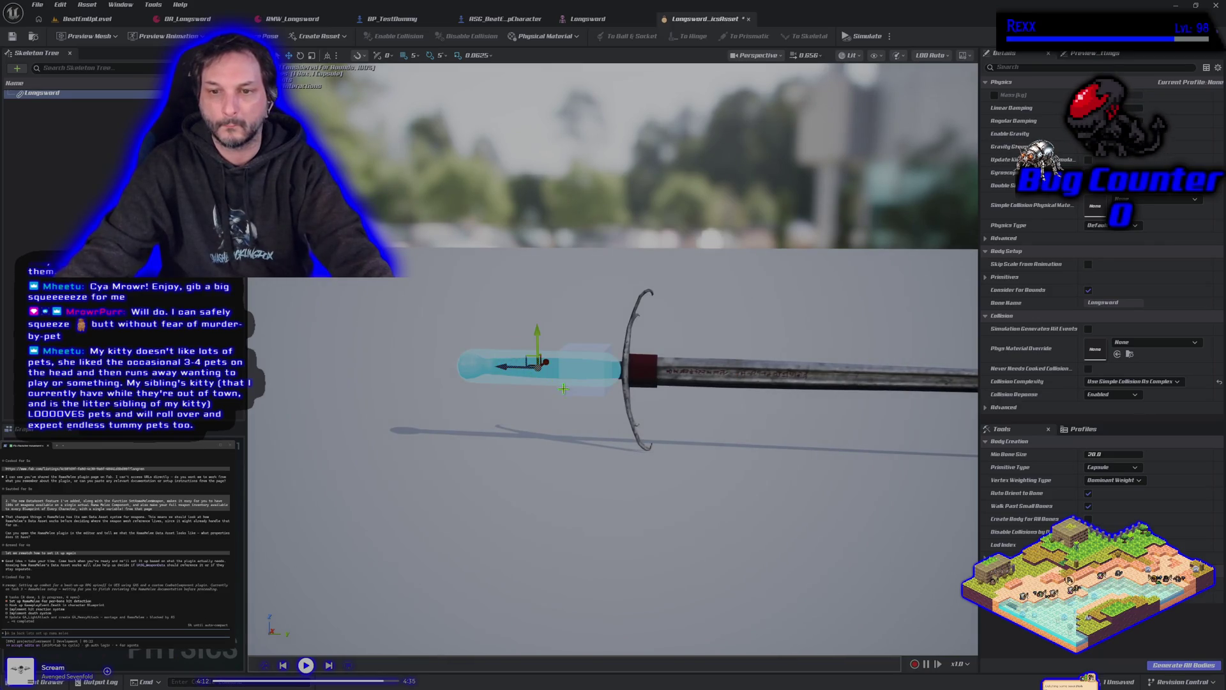
left_click(592, 345)
left_click_drag(600, 343, 595, 307)
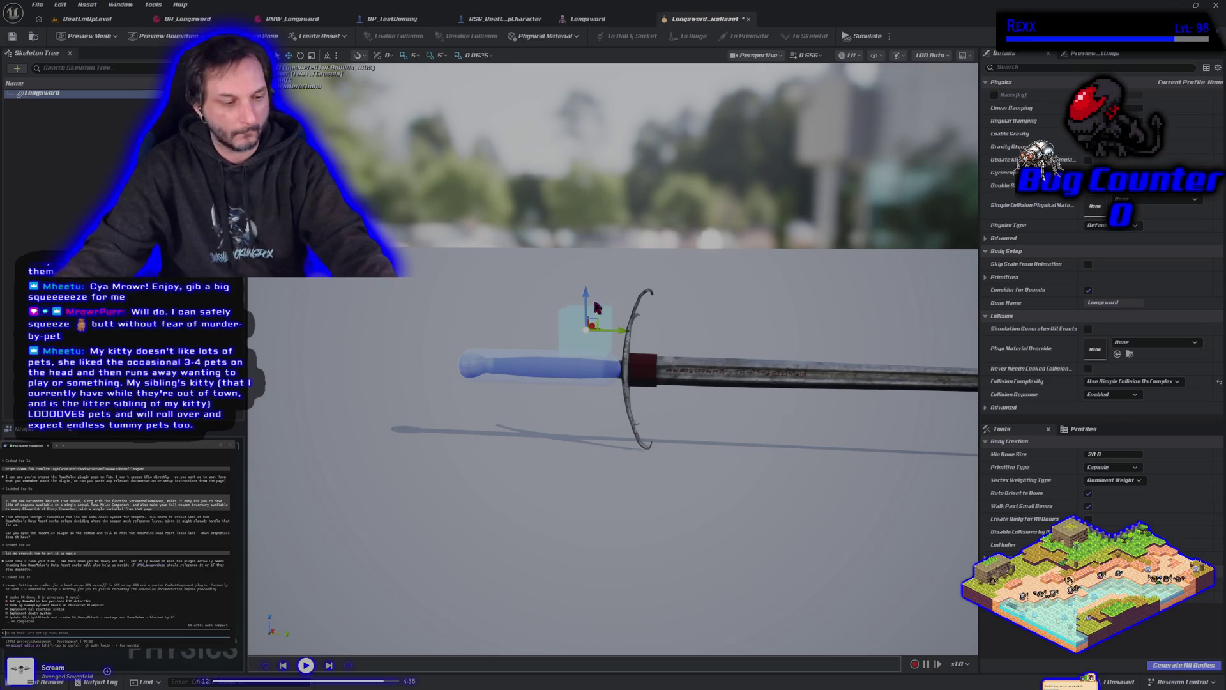
key("ctrl+z")
mouse_move(622, 369)
left_mouse_down()
mouse_move(910, 377)
mouse_move(879, 406)
left_mouse_up()
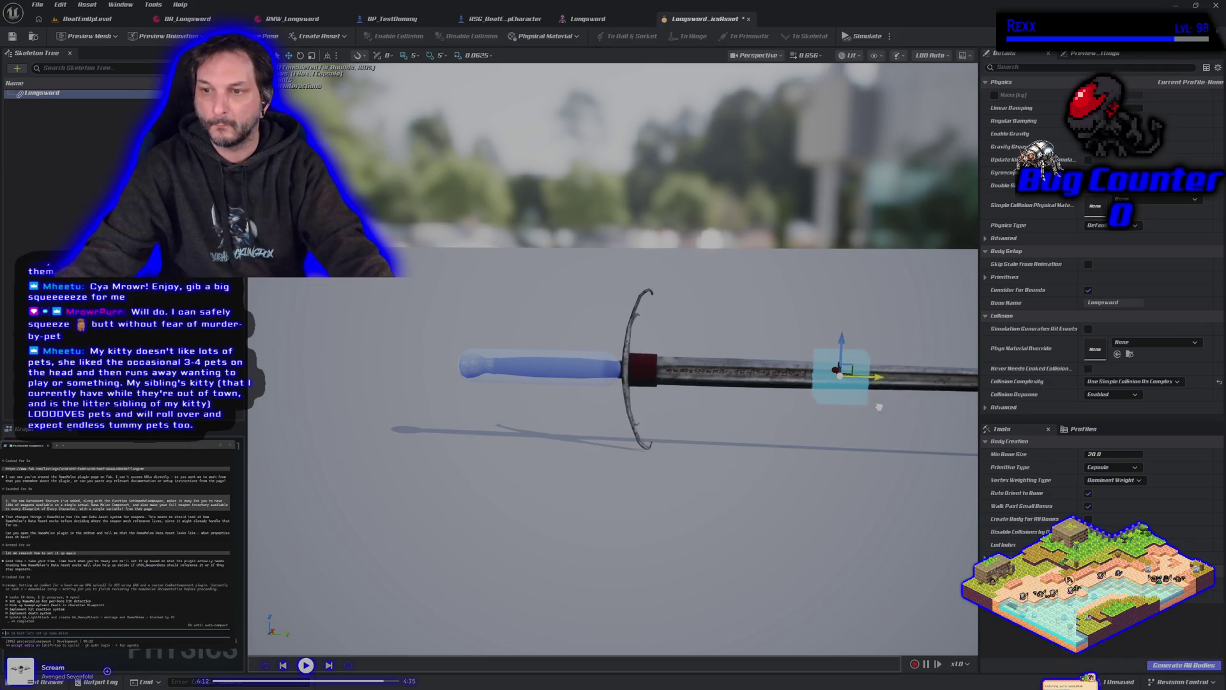
mouse_move(809, 434)
left_mouse_down()
mouse_move(734, 396)
mouse_move(813, 444)
left_mouse_up()
- Stretch the box collision along the blade and slide it toward the tip
key("e")
key("r")
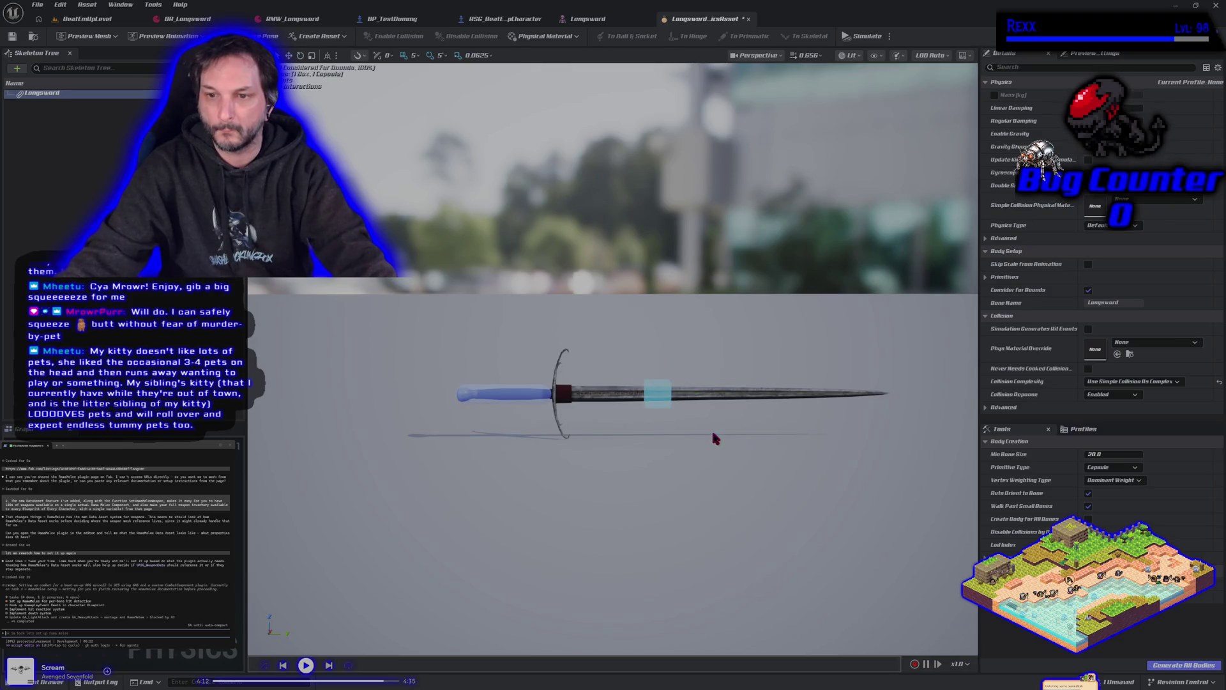
left_click_drag(690, 394, 735, 395)
key("e")
key("w")
key("r")
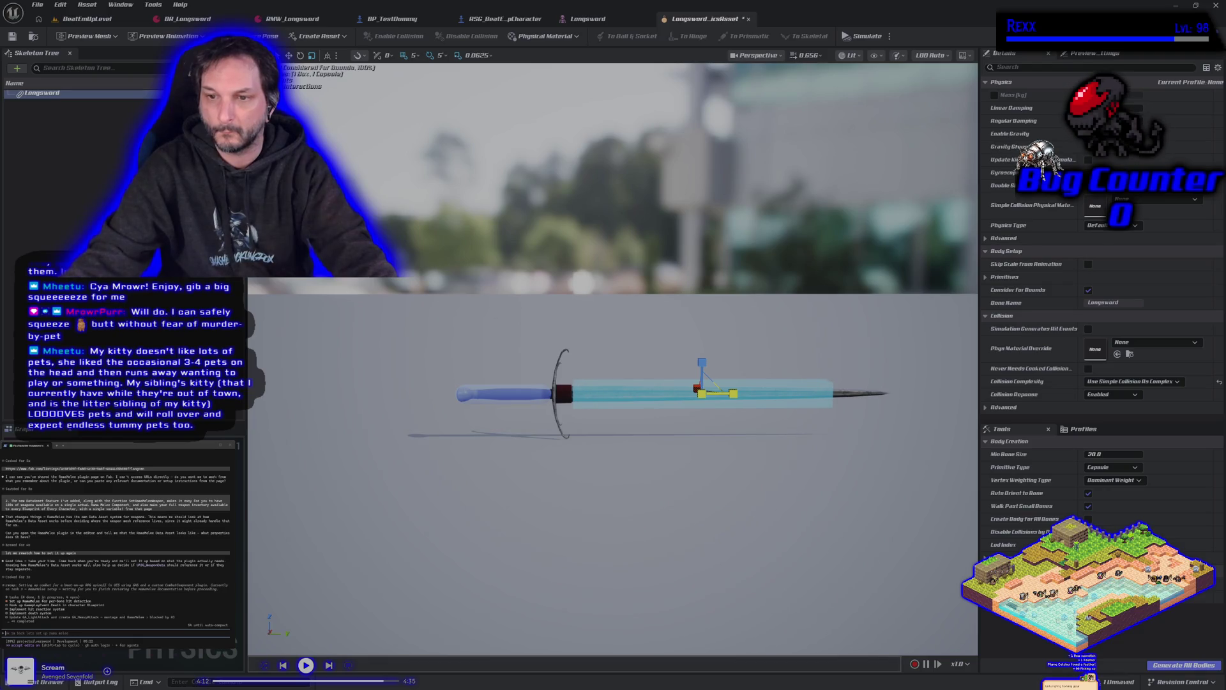
key("e")
key("w")
left_click_drag(730, 393, 758, 392)
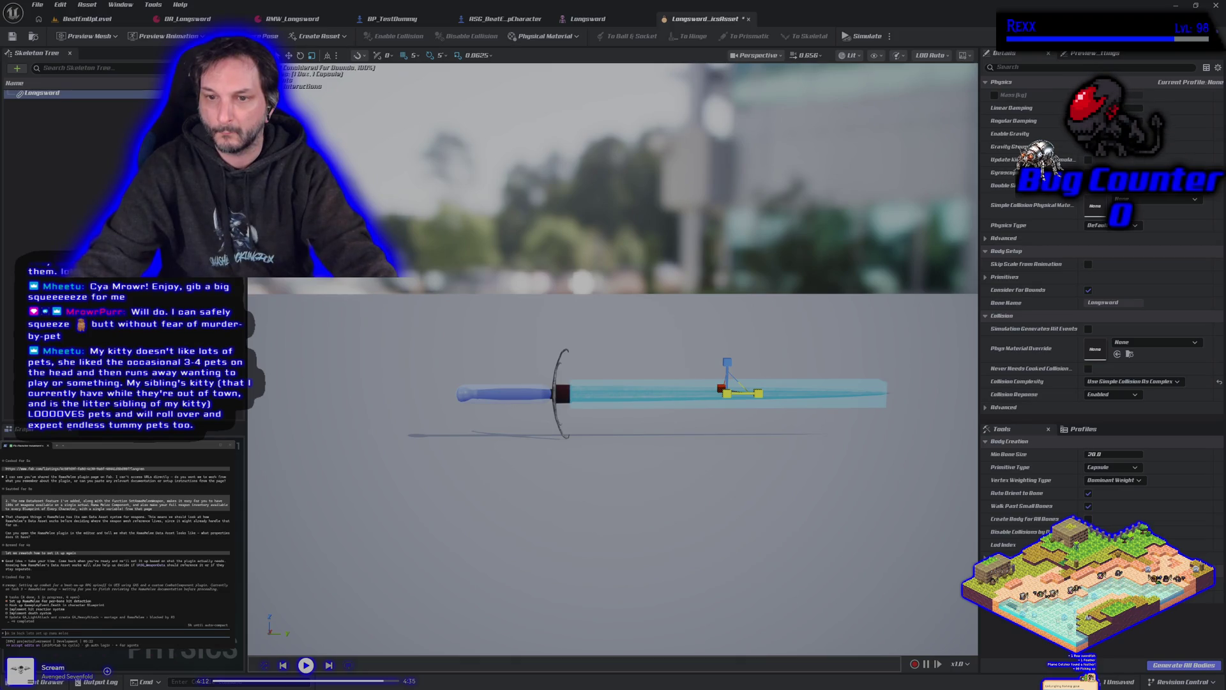
key("e")
key("w")
left_click_drag(752, 394, 757, 393)
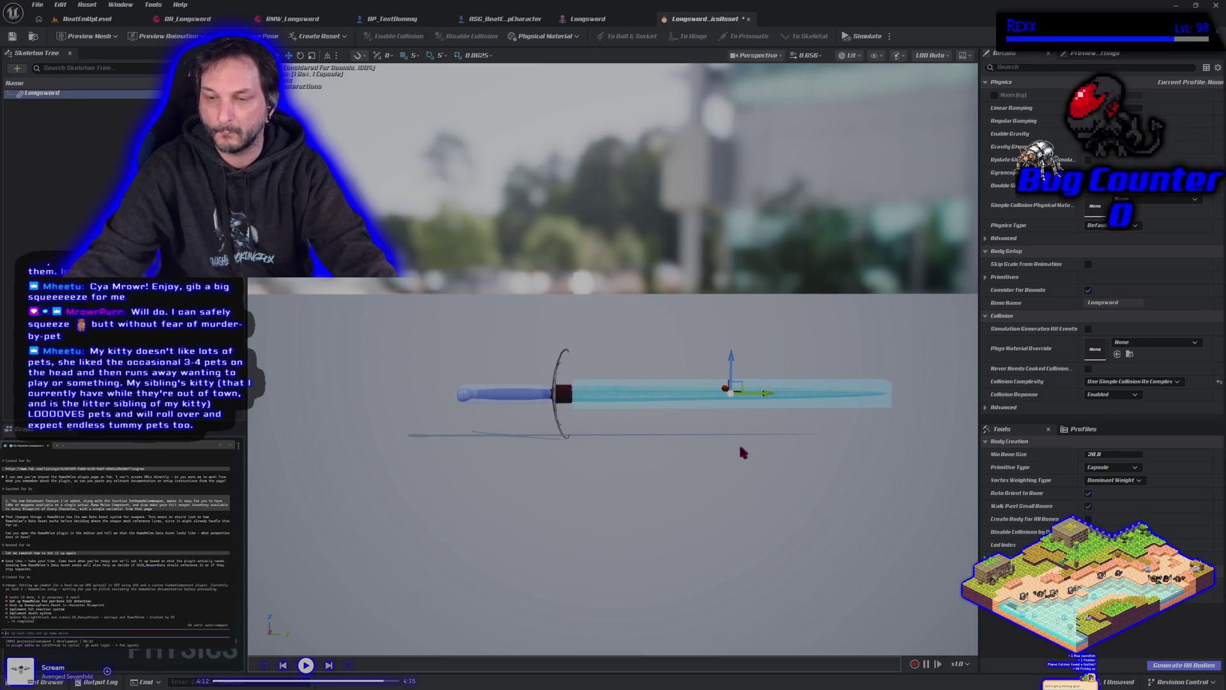
key("r")
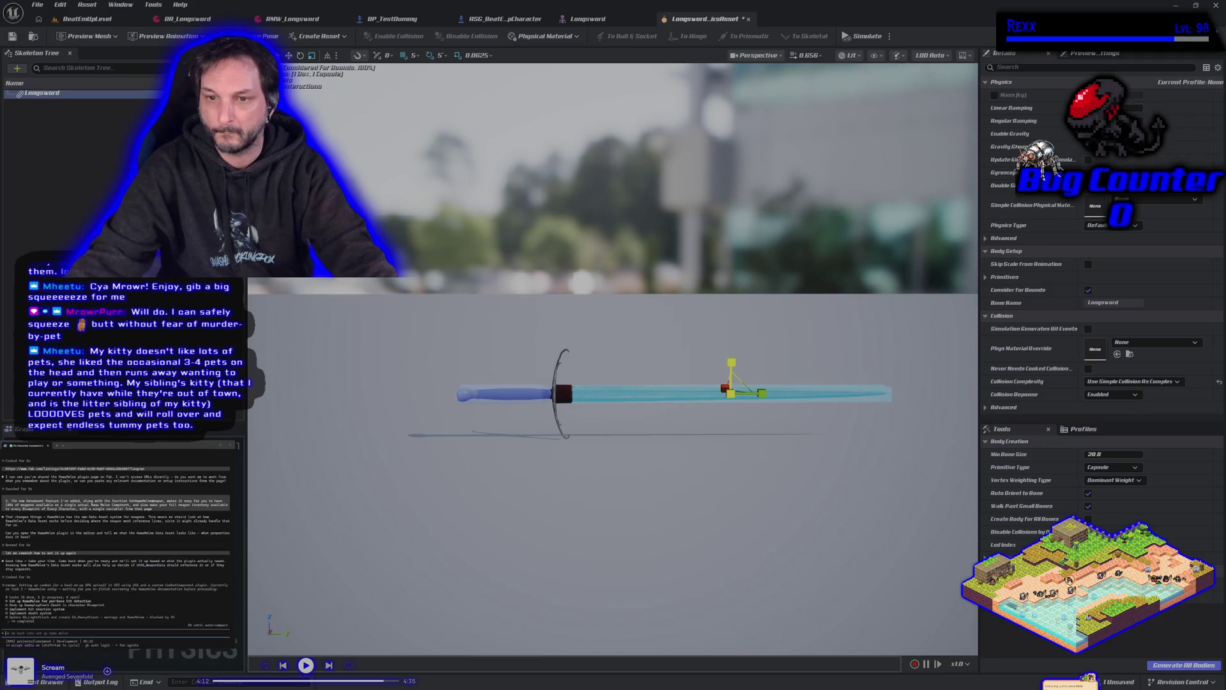
- Narrow the box to the blade's width and fine-tune its size and position
mouse_move(664, 438)
left_mouse_down()
mouse_move(716, 447)
mouse_move(721, 434)
mouse_move(722, 466)
mouse_move(571, 333)
left_mouse_up()
left_click_drag(564, 284, 546, 287)
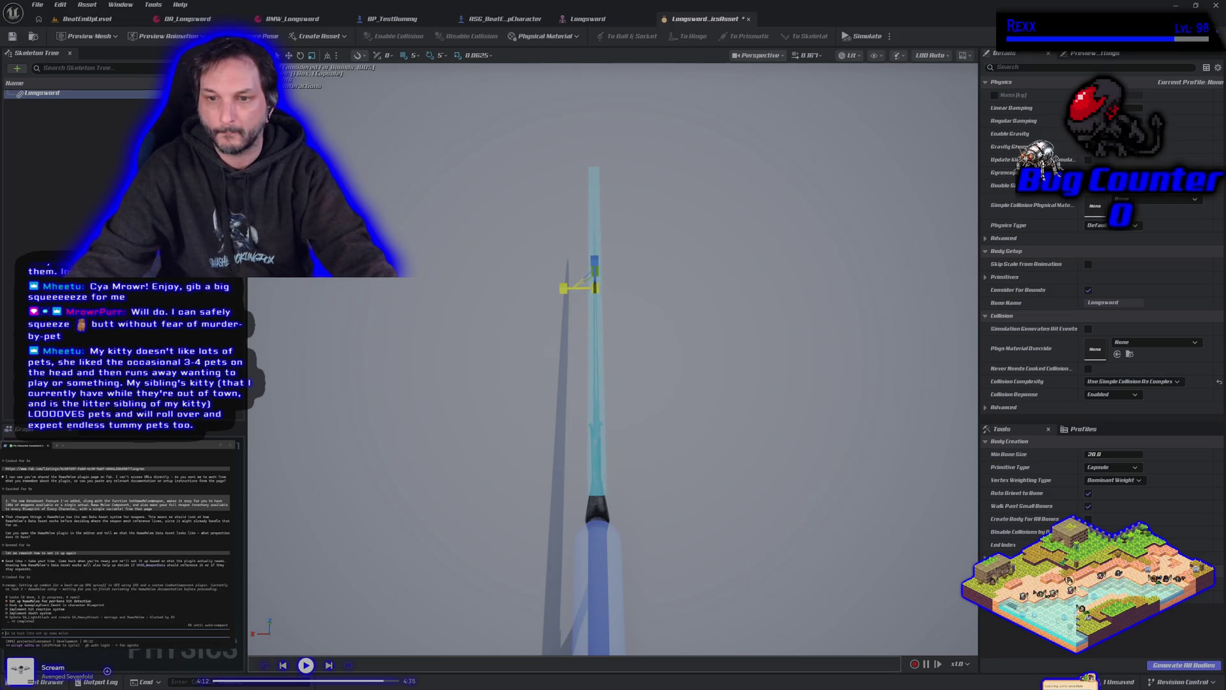
left_click_drag(615, 340, 650, 390)
left_click_drag(780, 367, 778, 365)
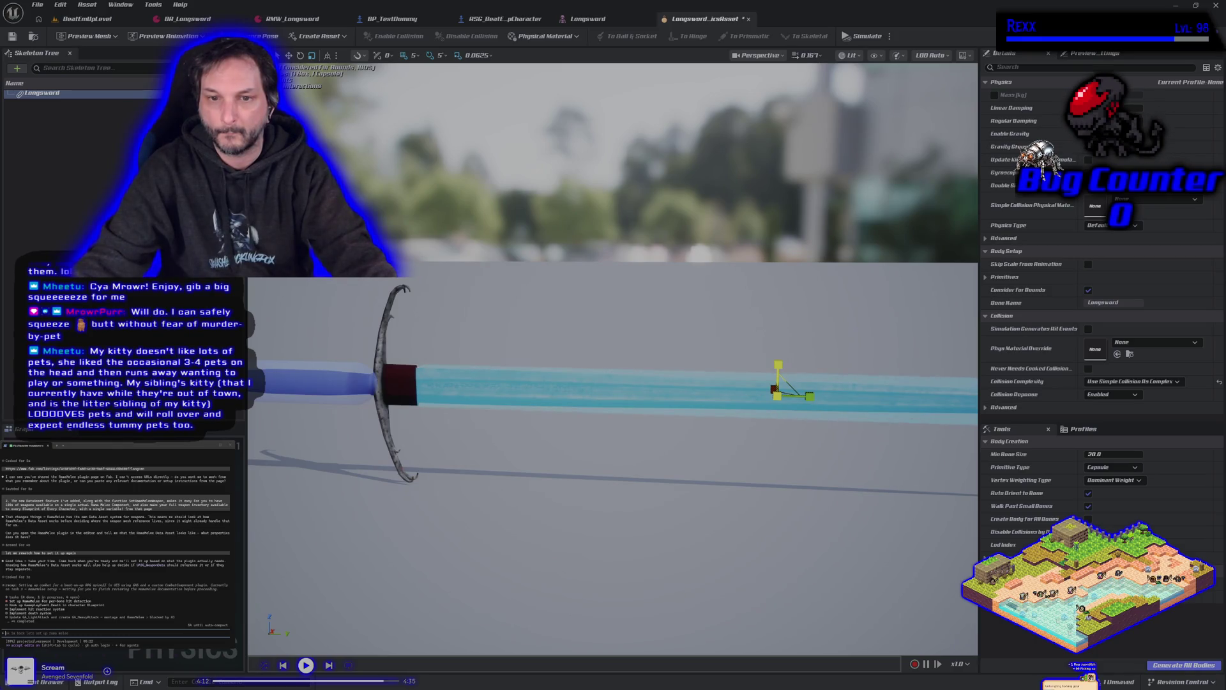
mouse_move(735, 433)
left_mouse_down()
mouse_move(737, 476)
mouse_move(729, 430)
left_mouse_up()
key("e")
key("w")
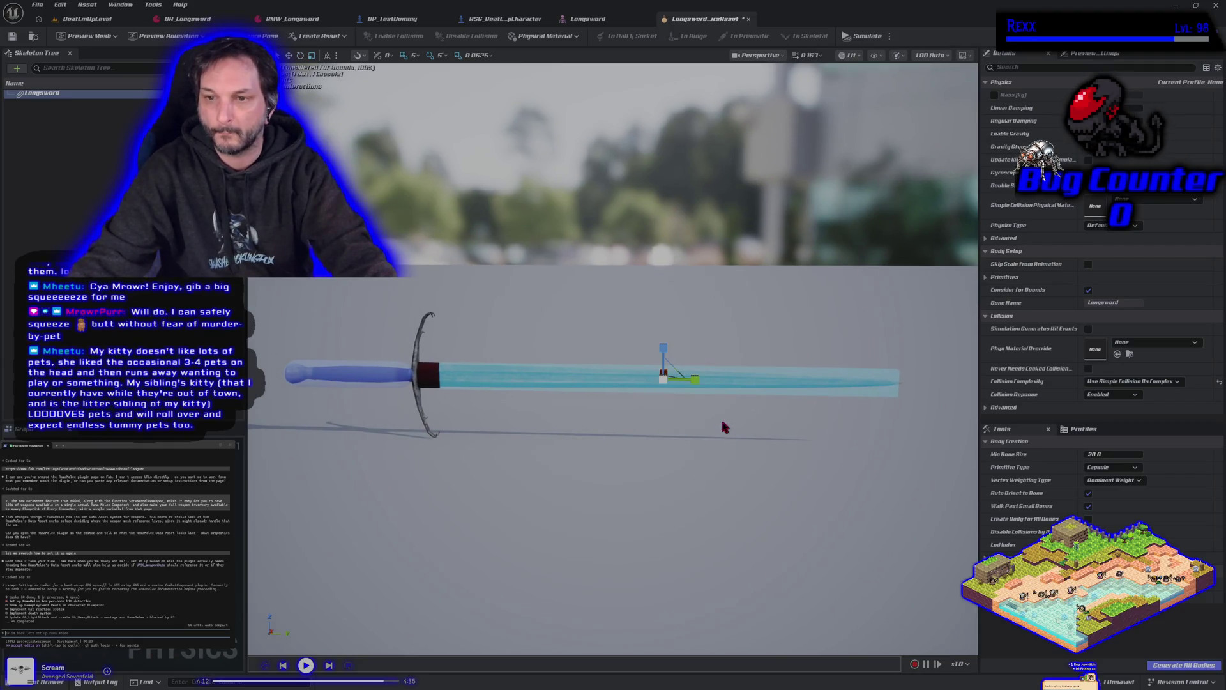
left_click_drag(697, 378, 701, 380)
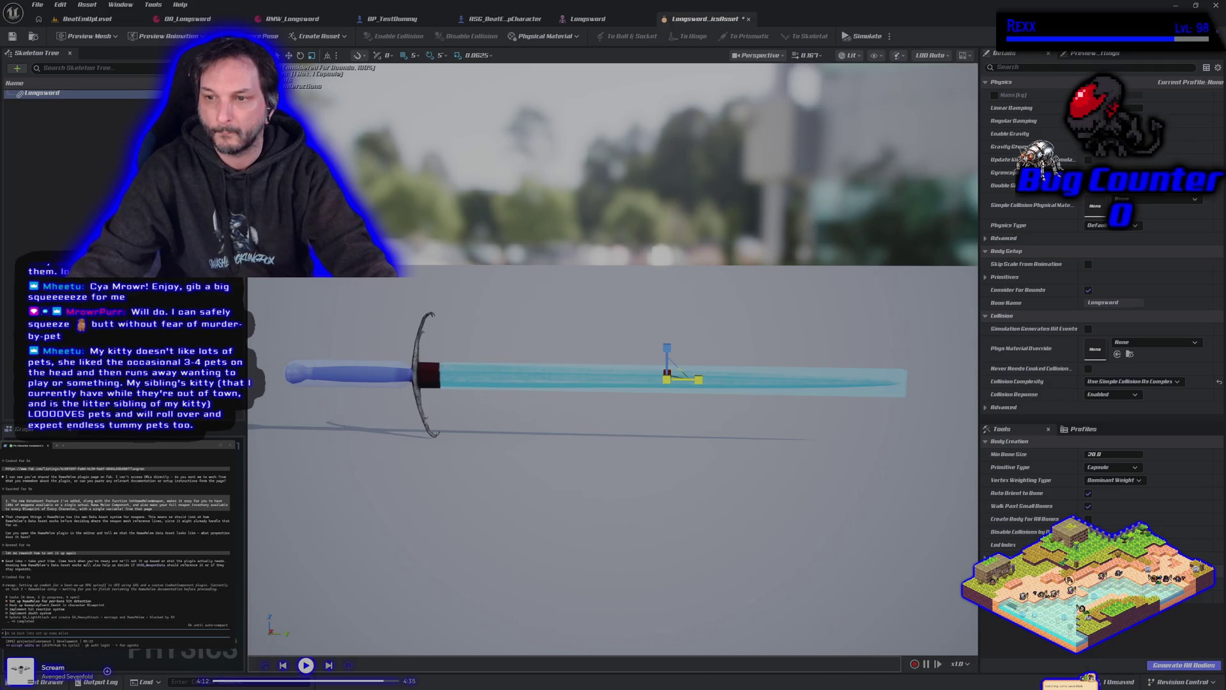
key("w")
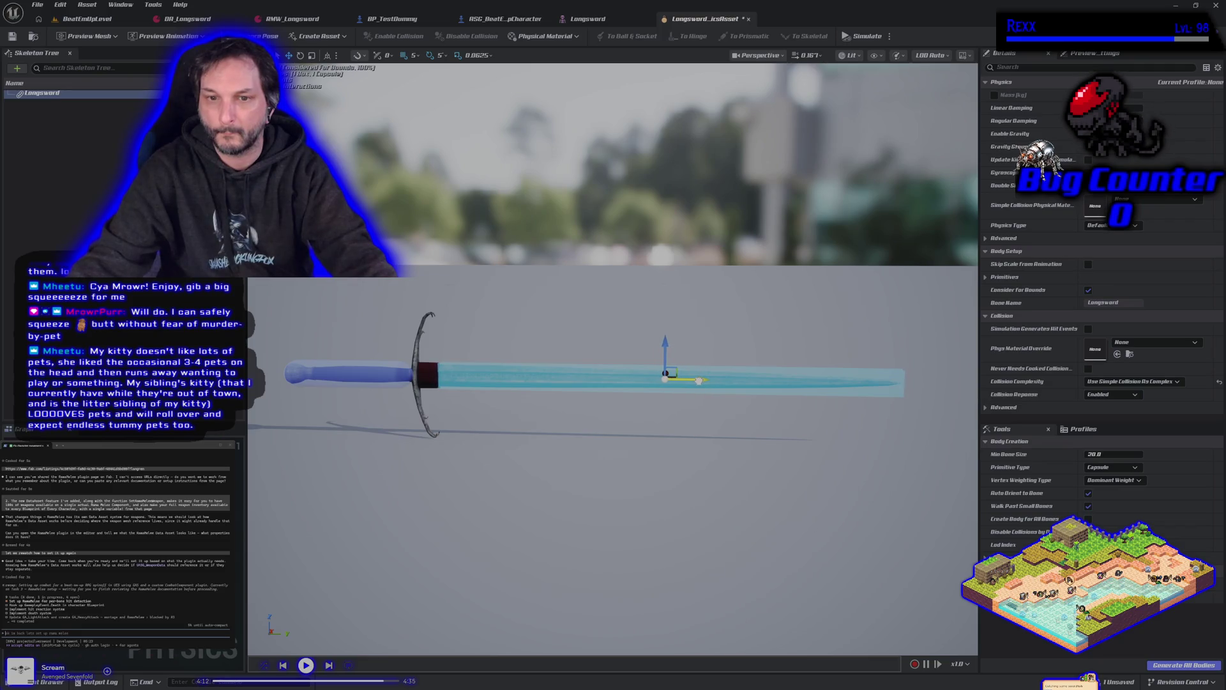
- Orbit around the sword to check the box coverage, then deselect the collision bodies
left_click_drag(701, 380, 447, 390)
mouse_move(571, 415)
left_mouse_down()
mouse_move(504, 414)
mouse_move(717, 420)
left_mouse_up()
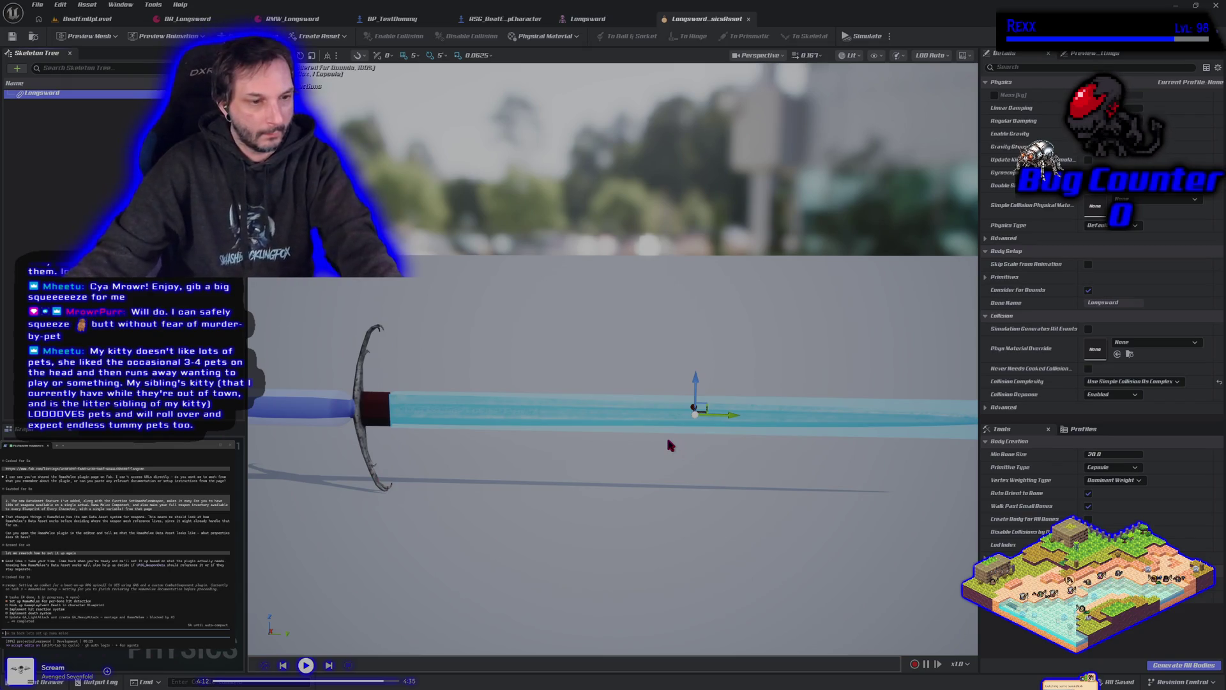
mouse_move(659, 453)
left_mouse_down()
mouse_move(633, 491)
mouse_move(614, 287)
left_mouse_up()
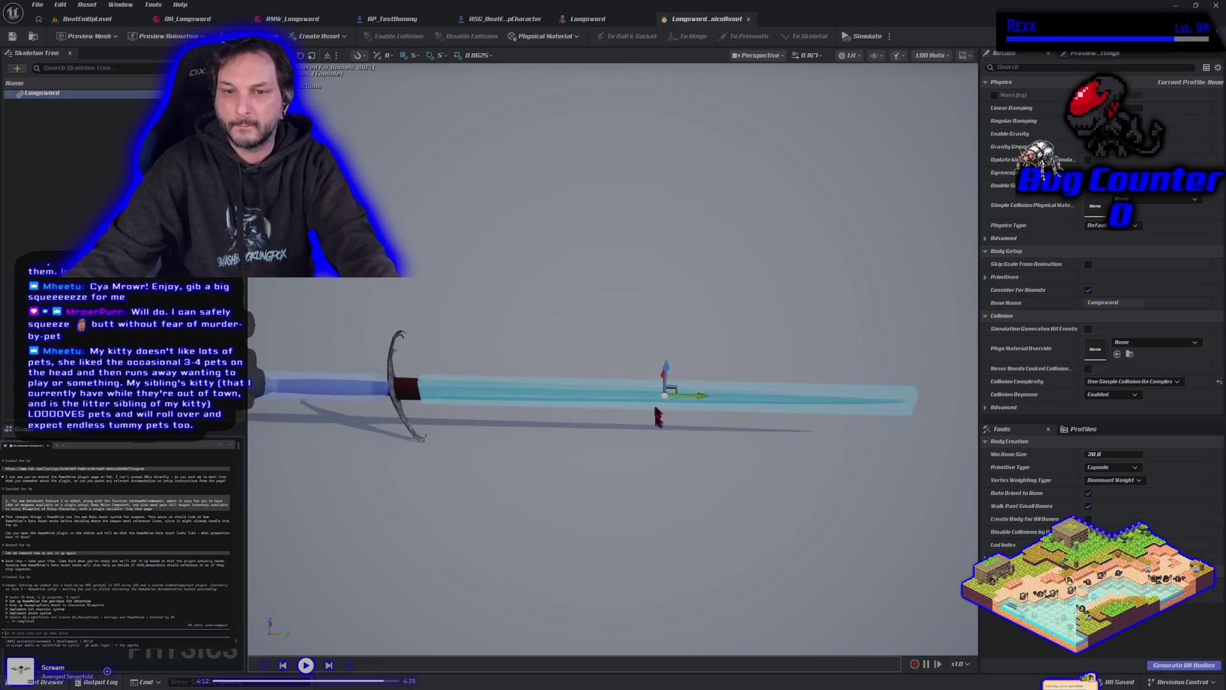
left_click(610, 241)
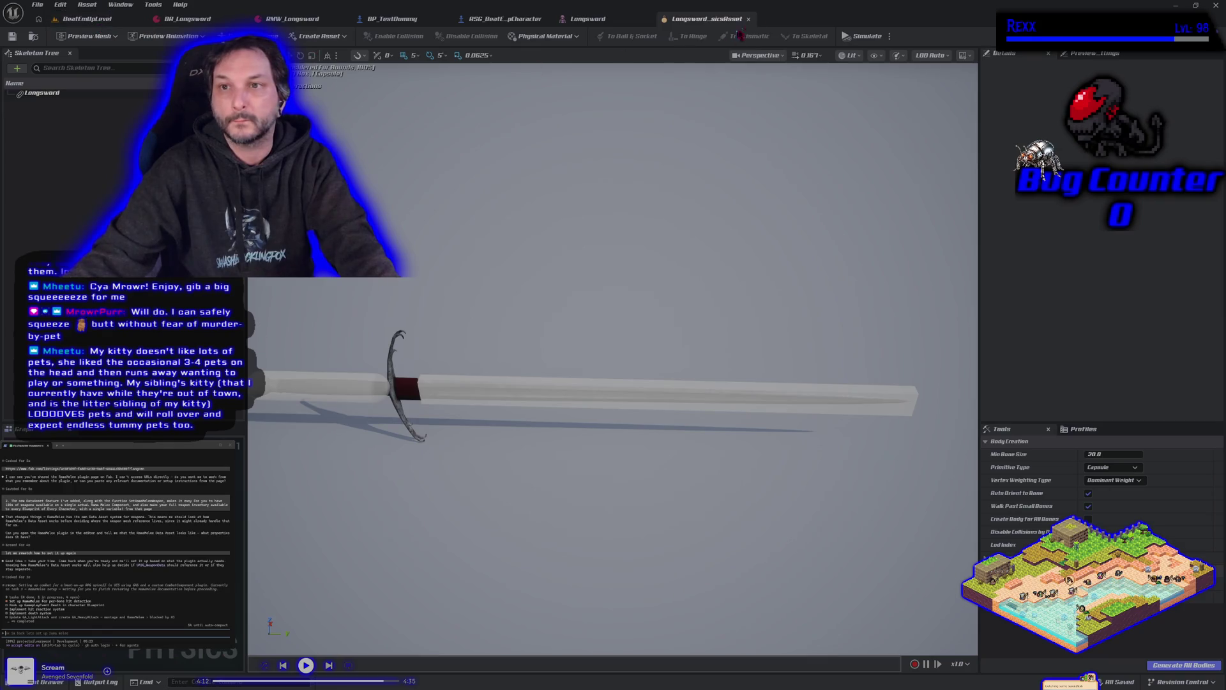
scroll(588, 240, "down", 2)
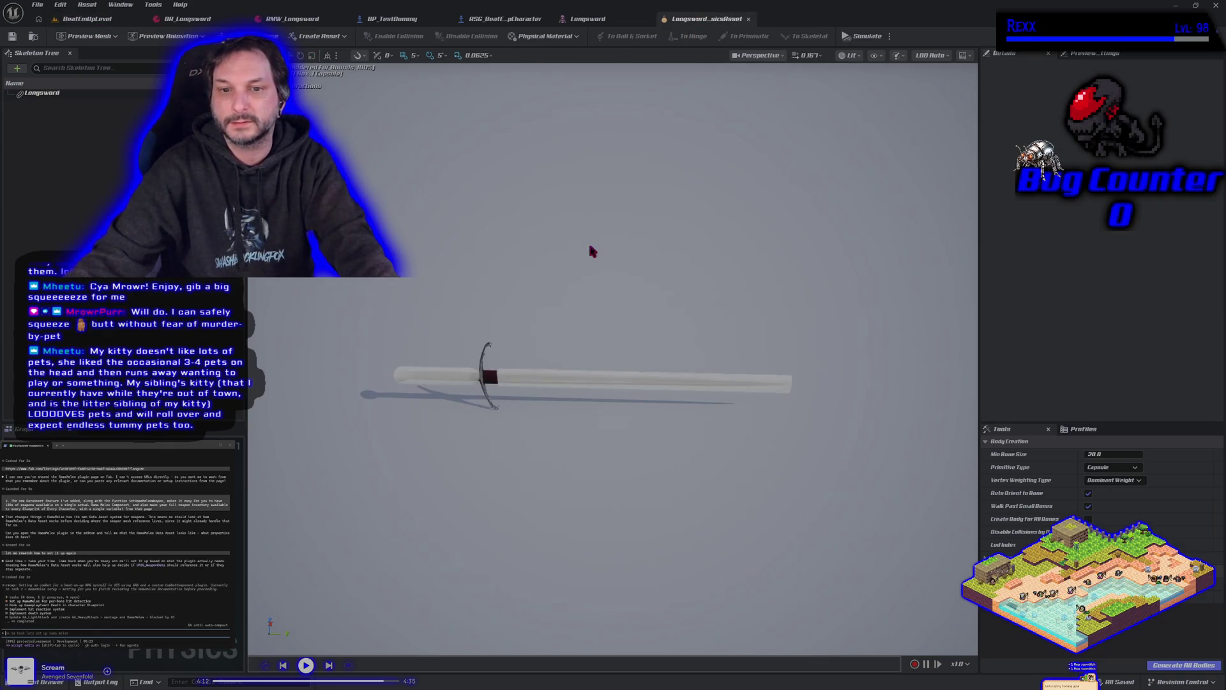
left_click(607, 19)
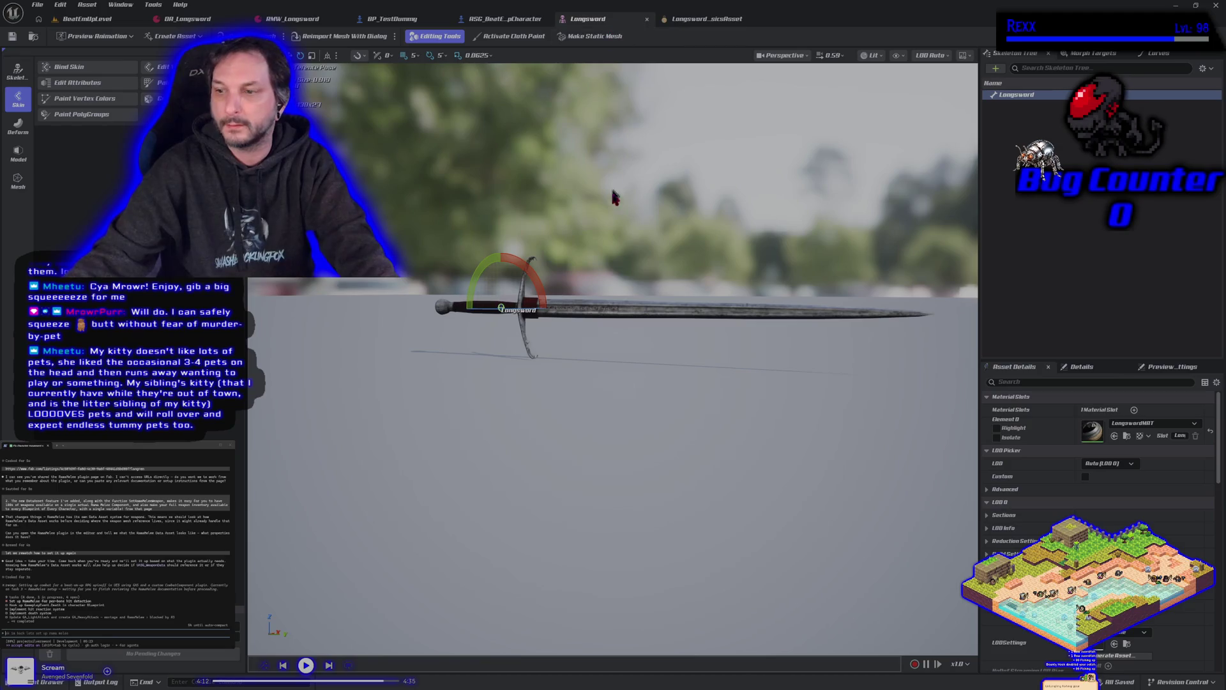
- Choose Longsword as the Mesh under RMW_Longsword's Rama Melee Plugin settings
left_click(504, 19)
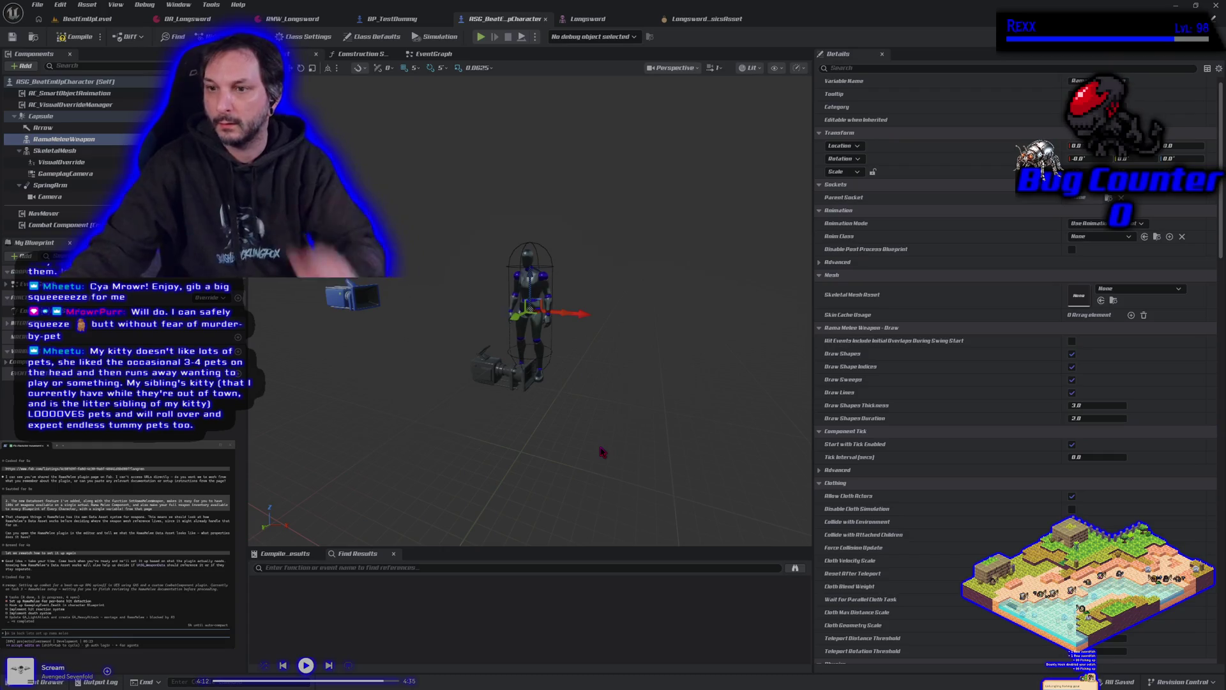
left_click(1151, 291)
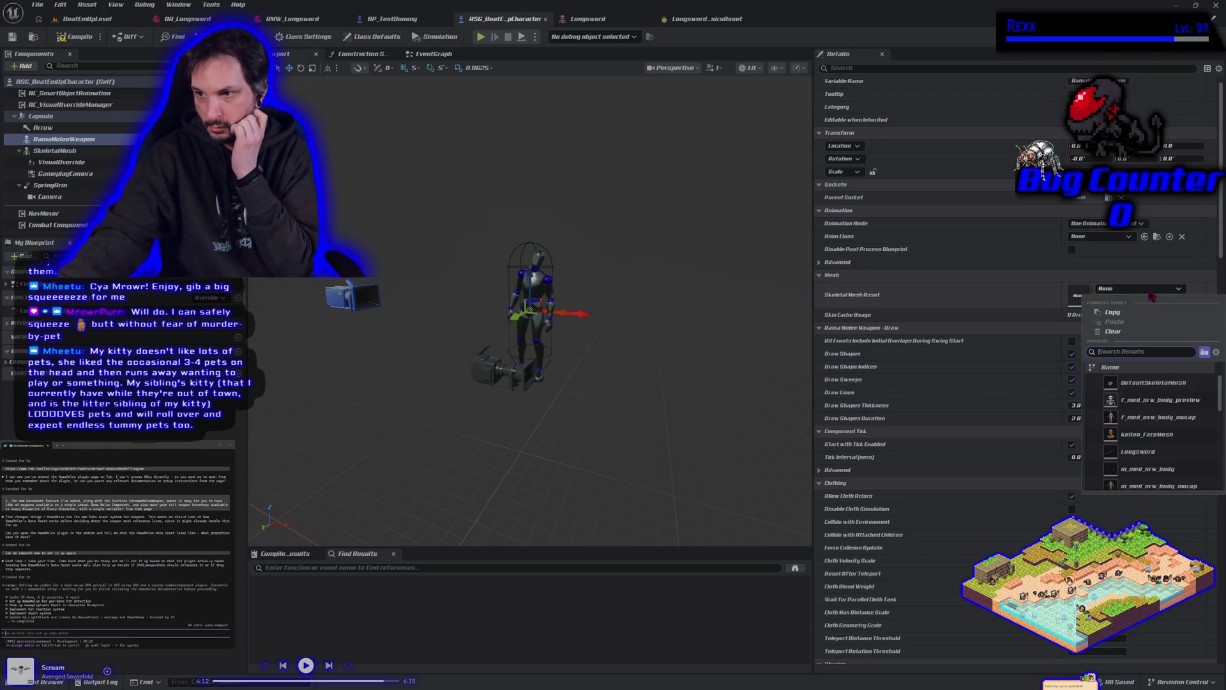
left_click(281, 21)
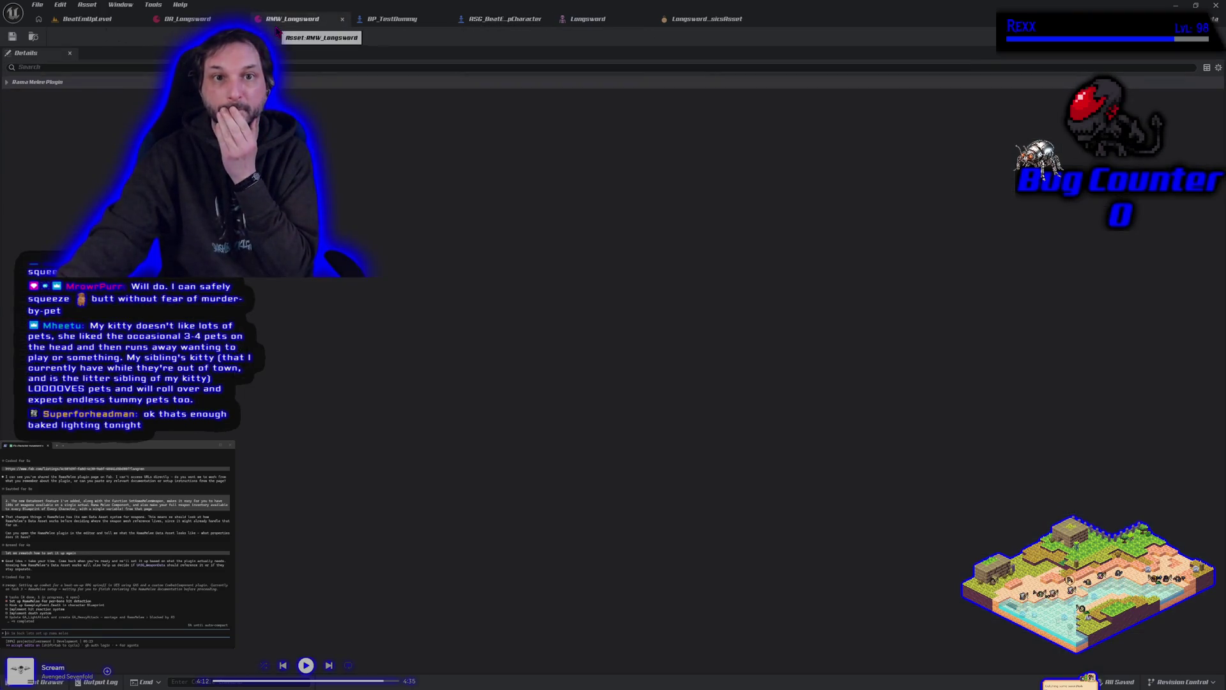
left_click(27, 84)
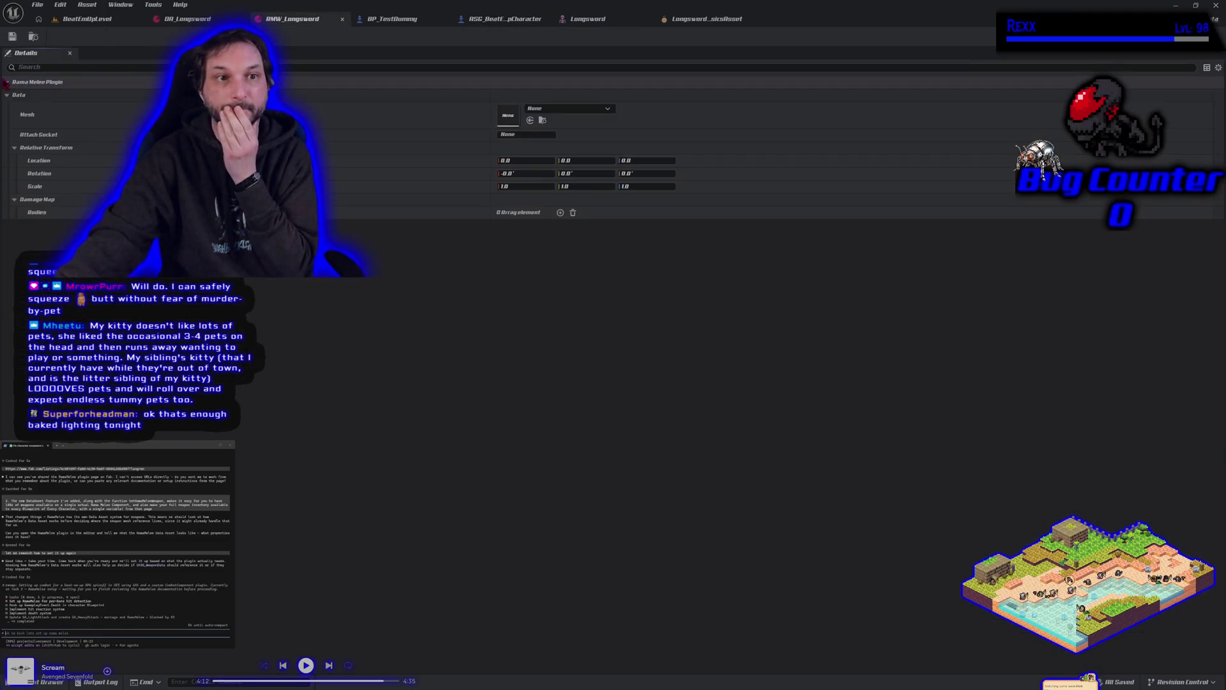
left_click(608, 109)
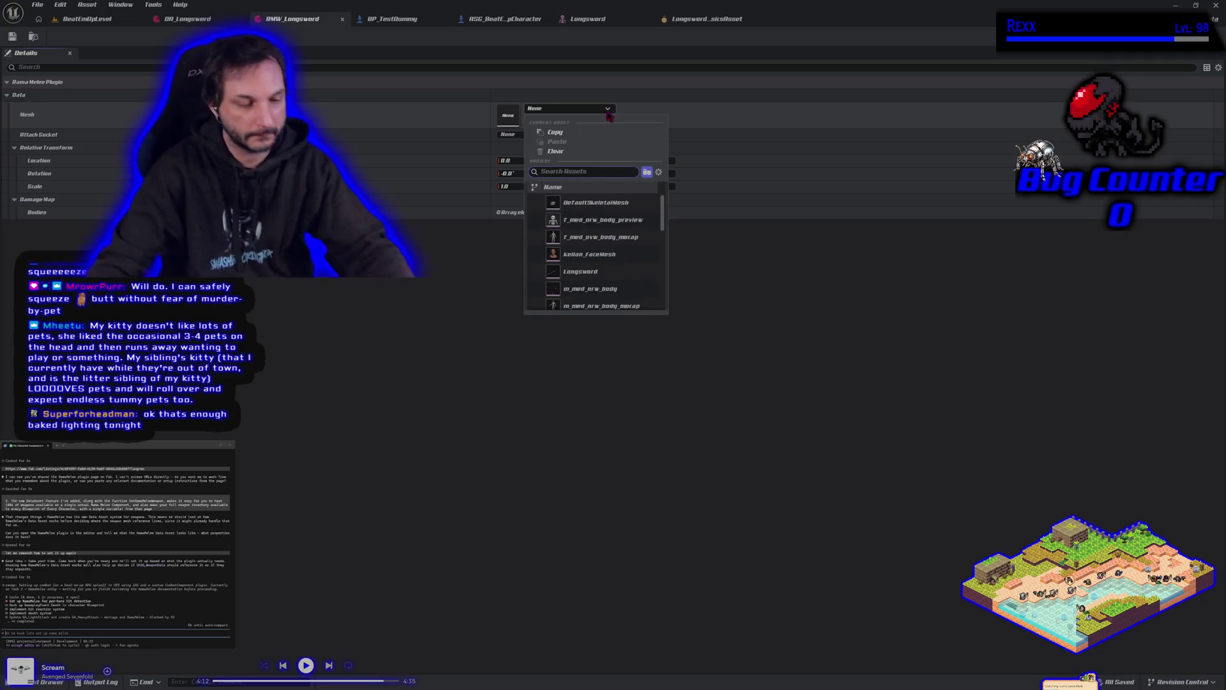
type("long")
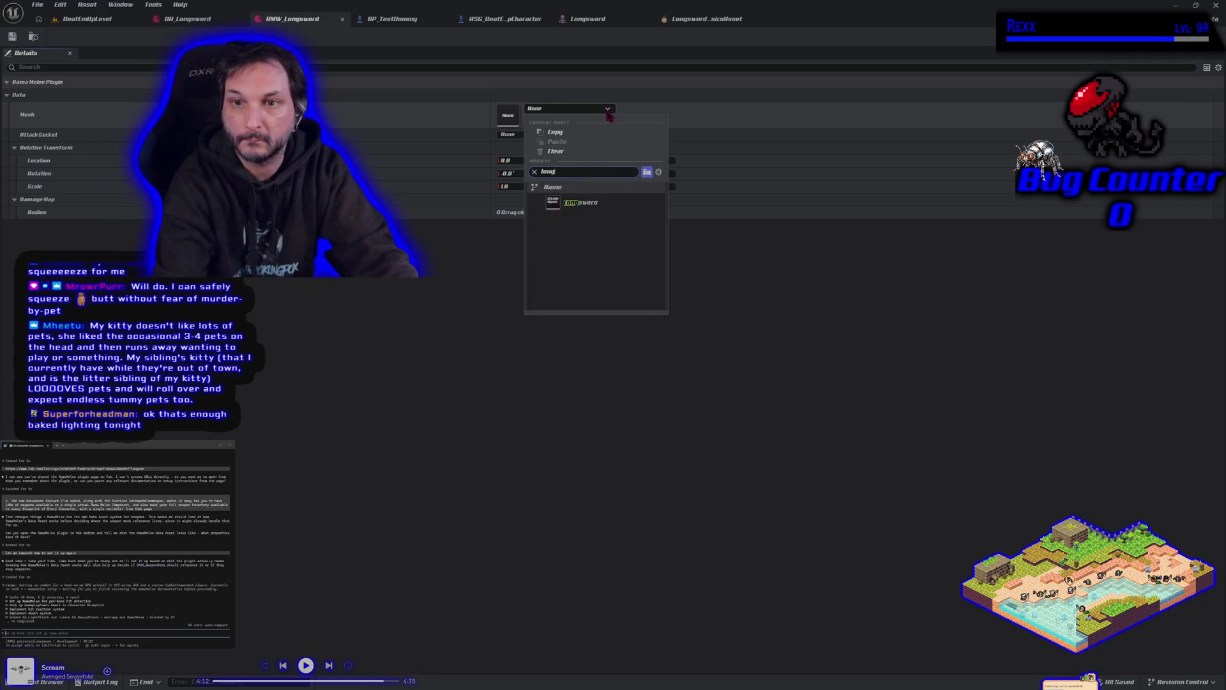
left_click(583, 203)
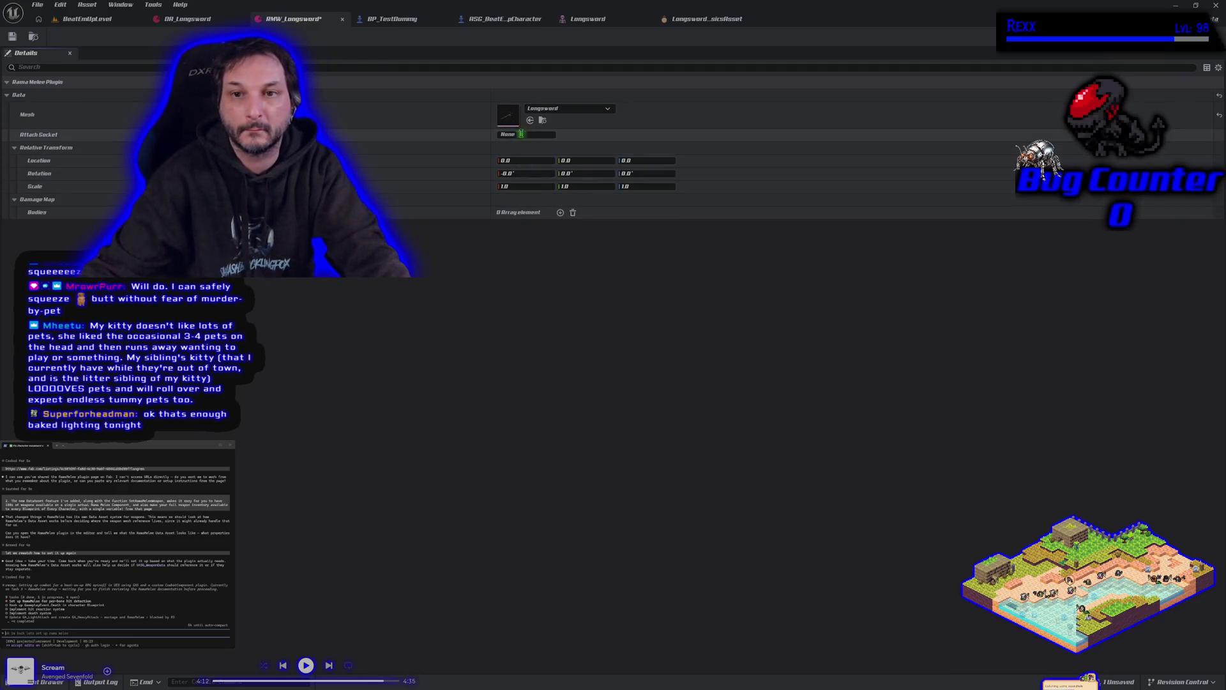
left_click(479, 18)
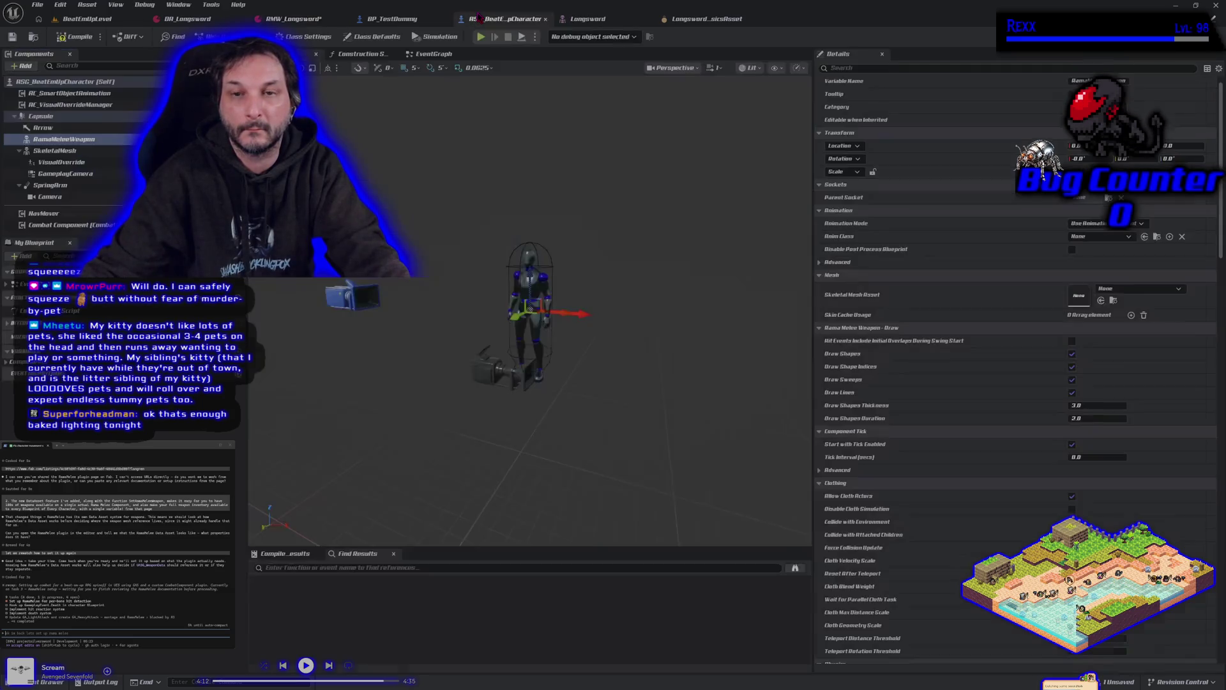
- Open the character's SKM_UEFN_Mannequin skeletal mesh for editing
left_click(54, 150)
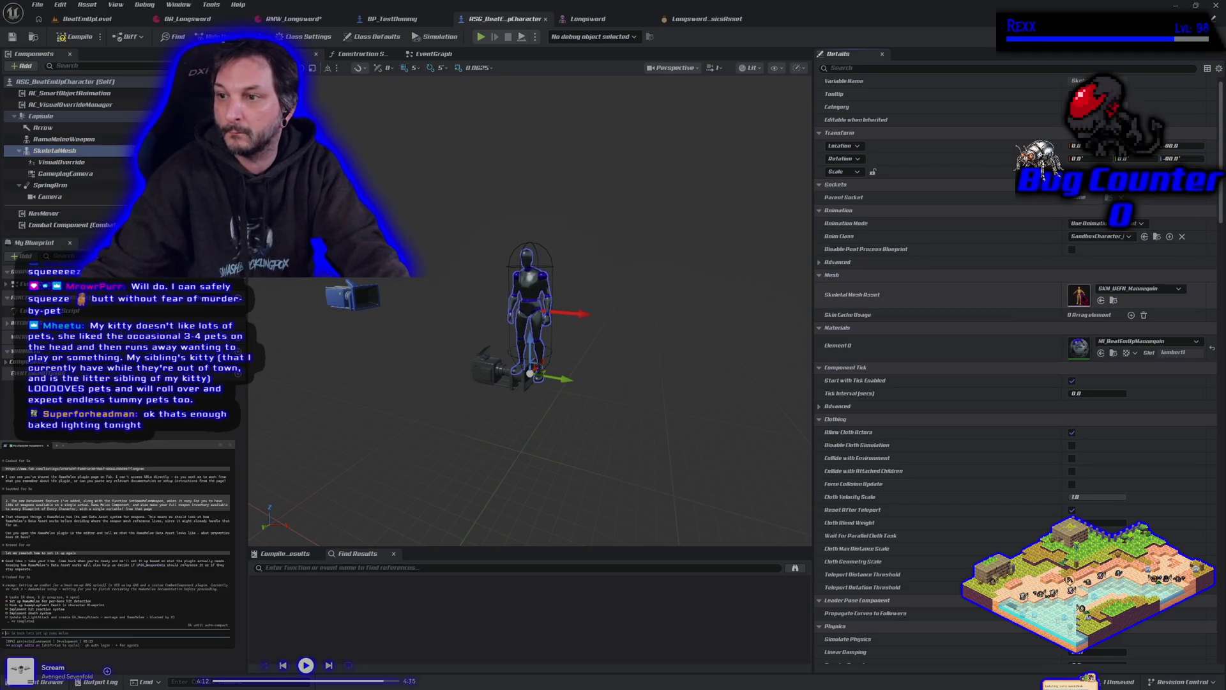
double_click(1078, 294)
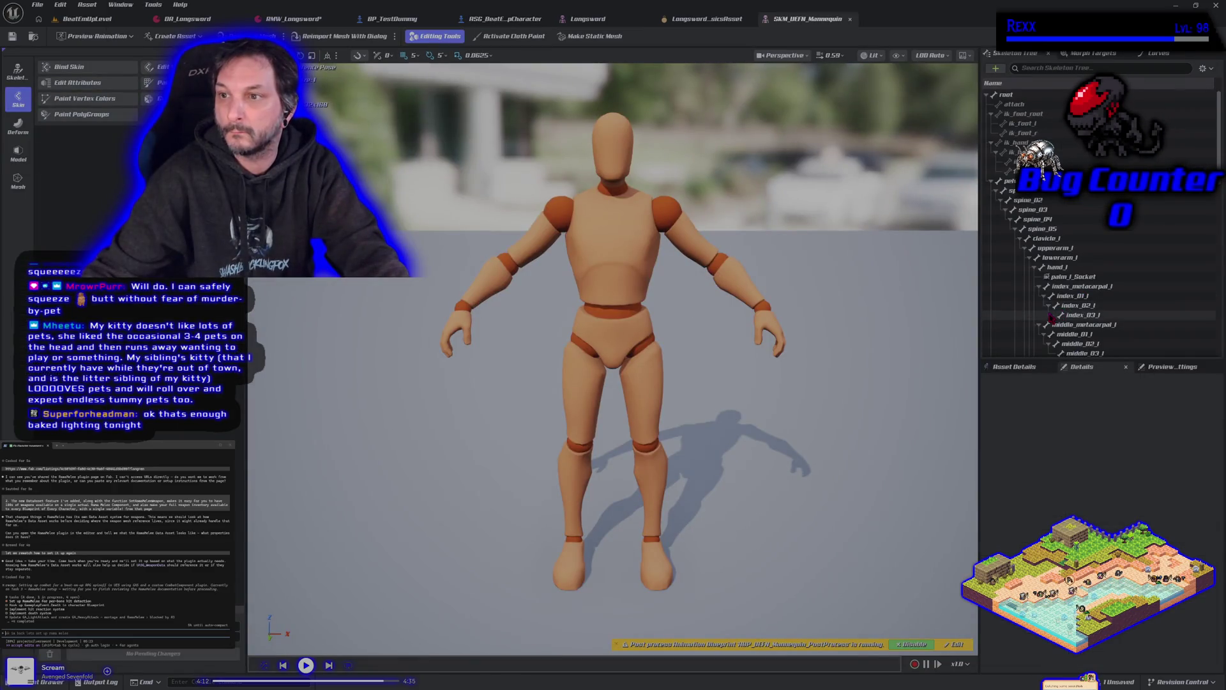
scroll(1054, 269, "down", 1)
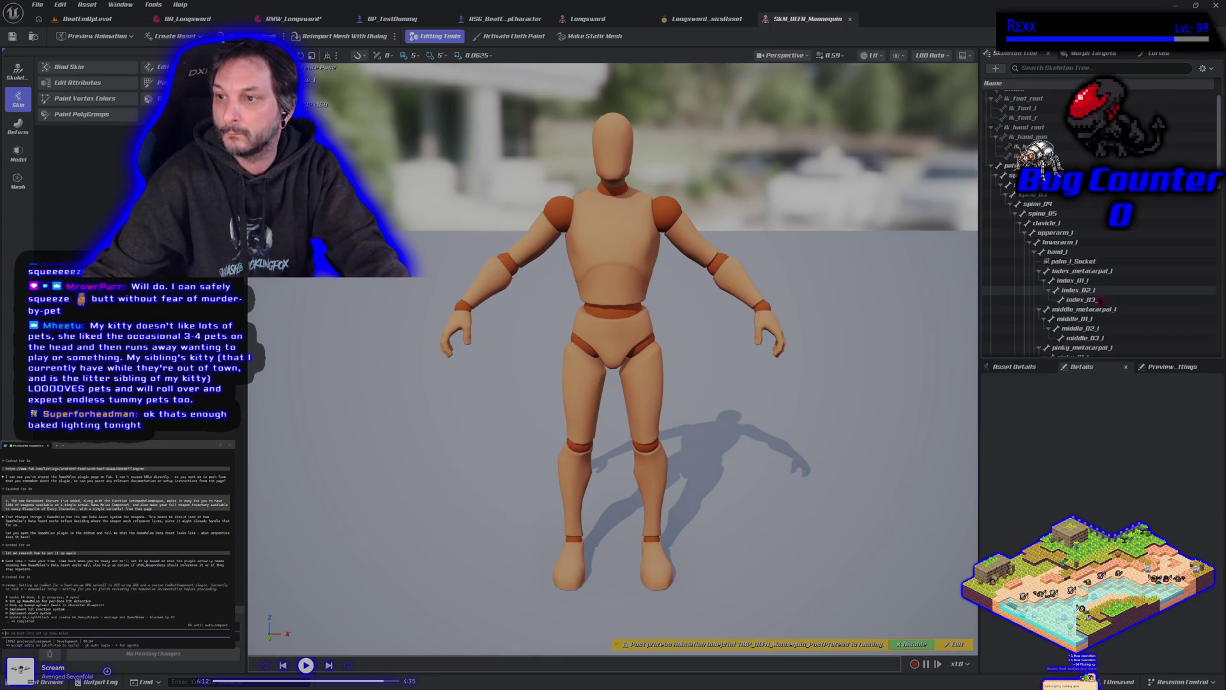
scroll(1108, 304, "down", 8)
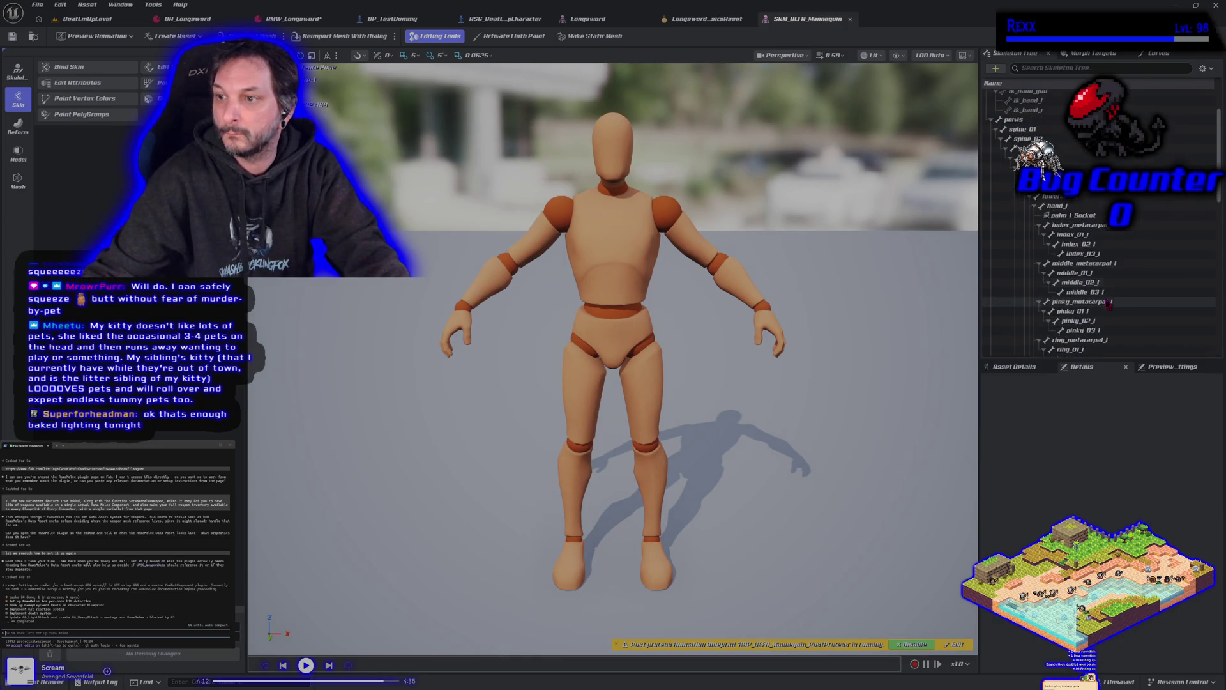
scroll(1108, 304, "down", 8)
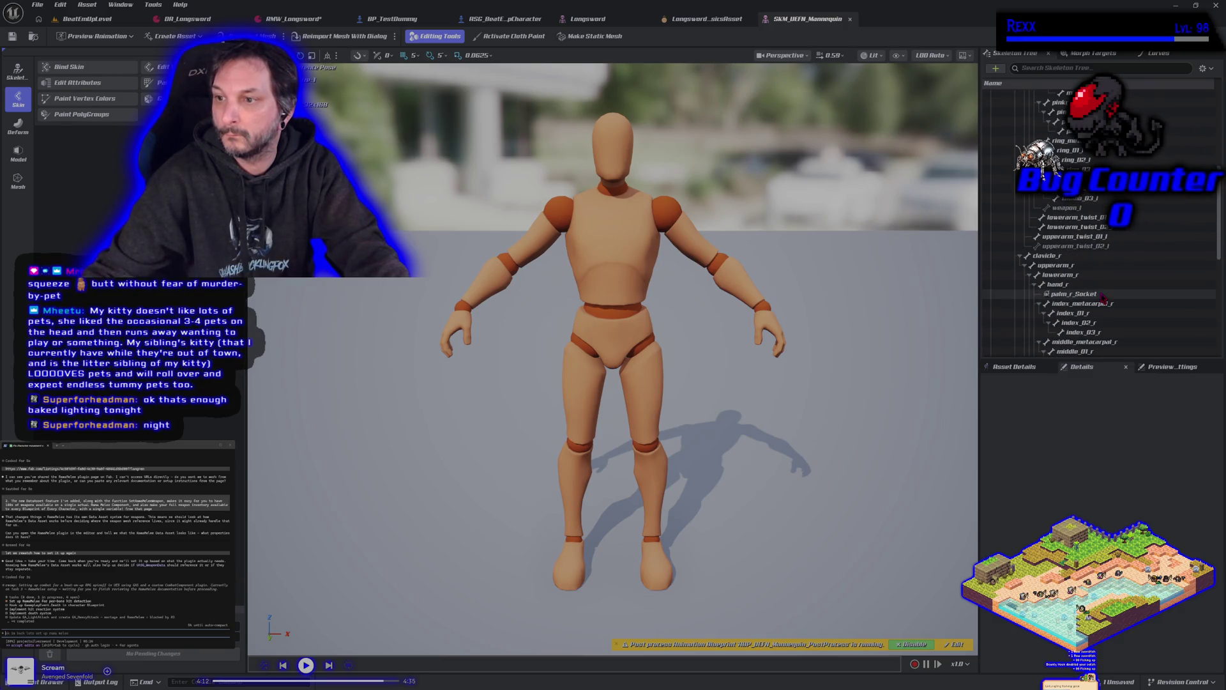
- Copy the name of the right-hand palm_r_Socket
left_click(1103, 295)
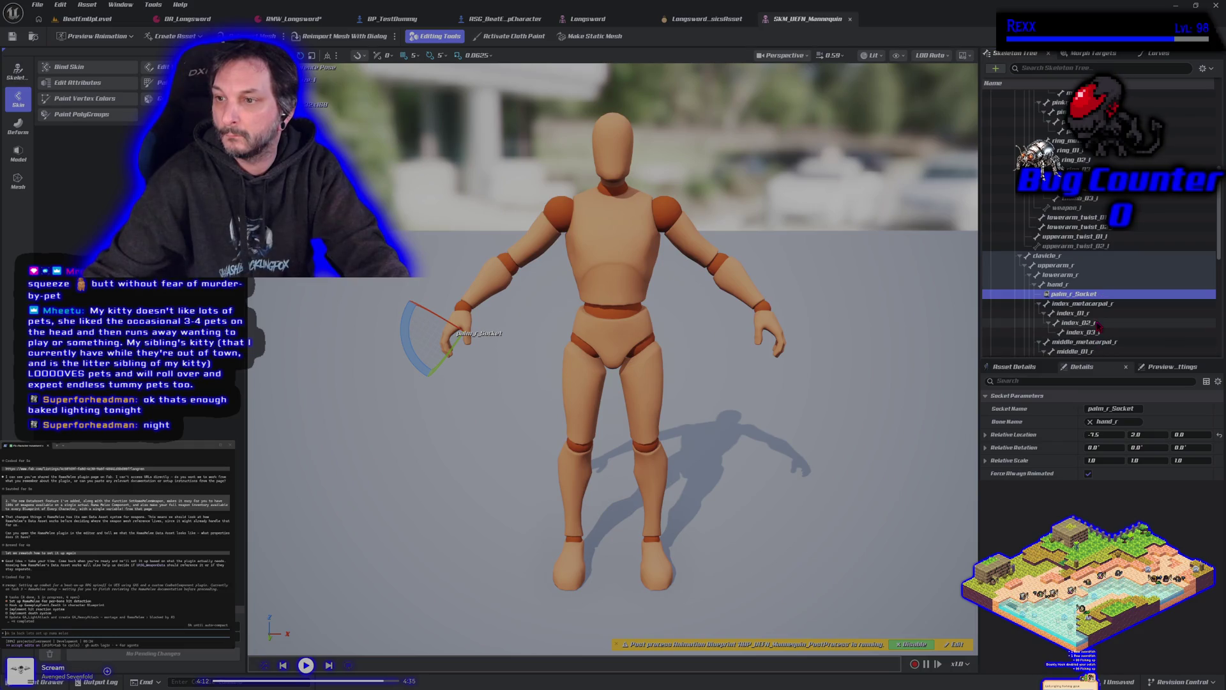
scroll(1098, 325, "down", 3)
scroll(1099, 327, "down", 4)
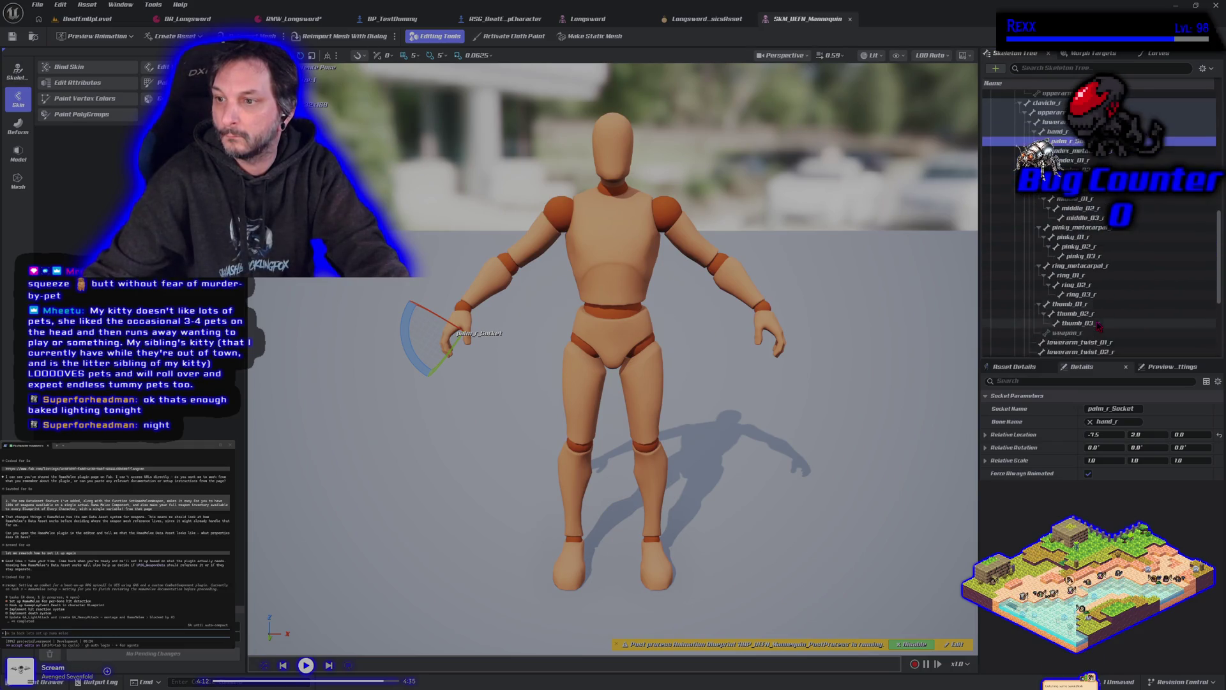
scroll(1099, 326, "up", 5)
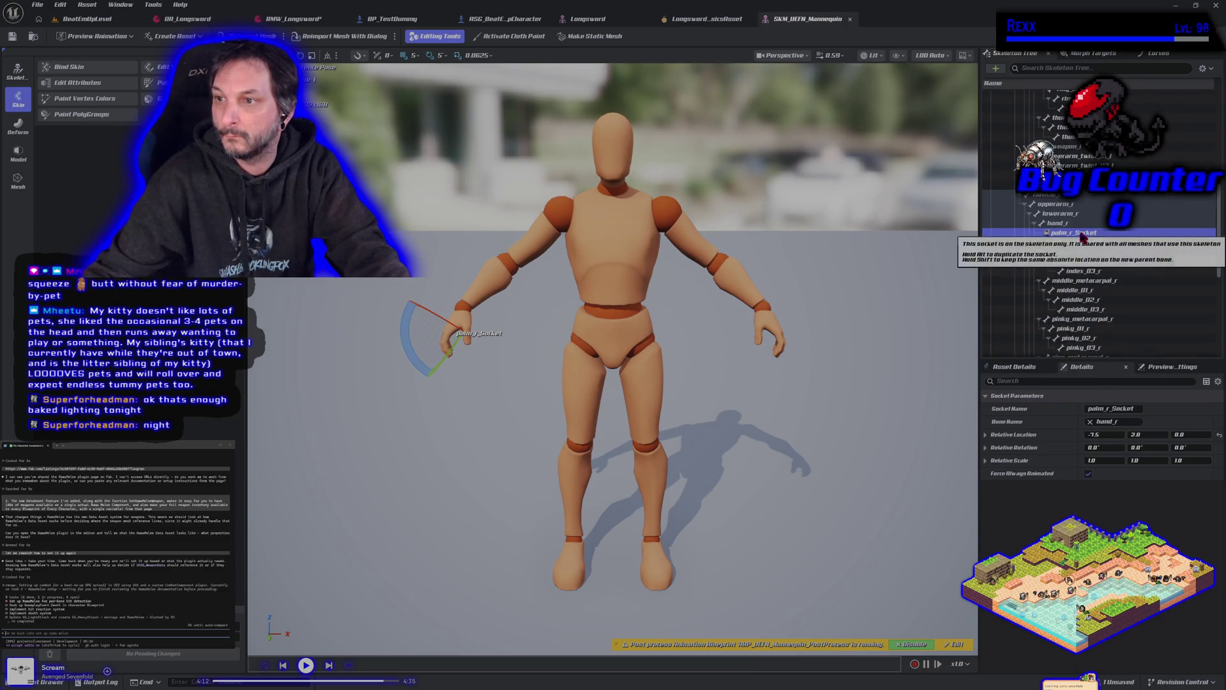
right_click(1080, 234)
left_click(1125, 308)
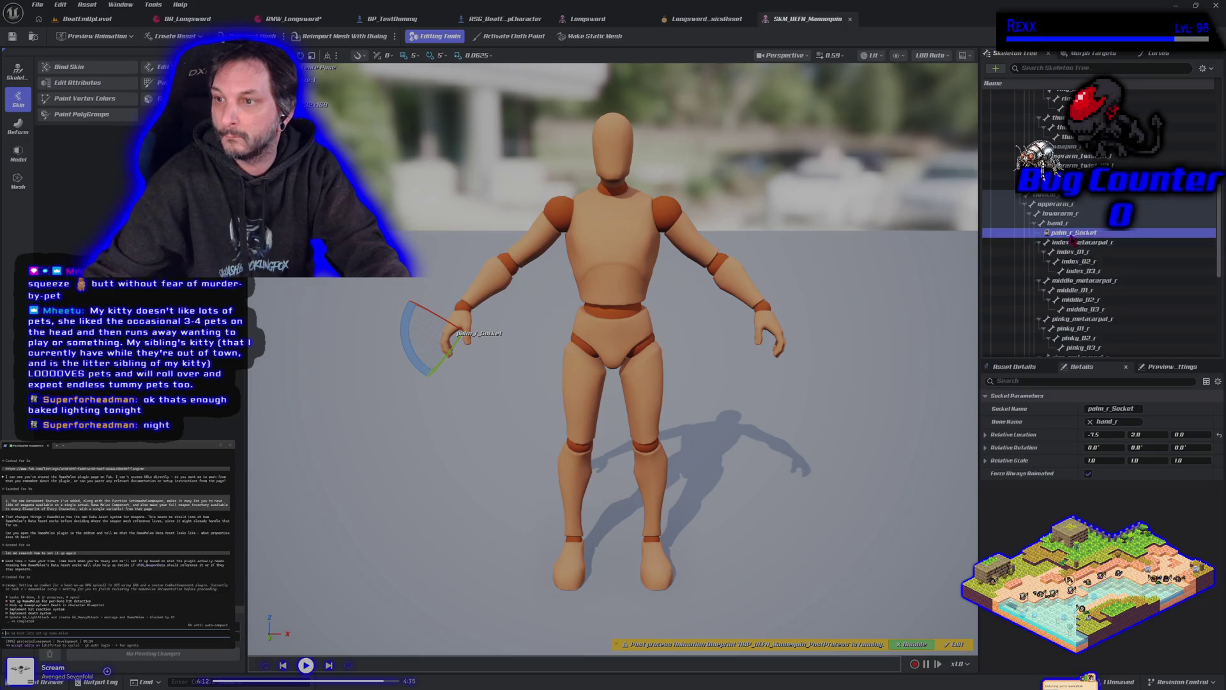
right_click(1080, 235)
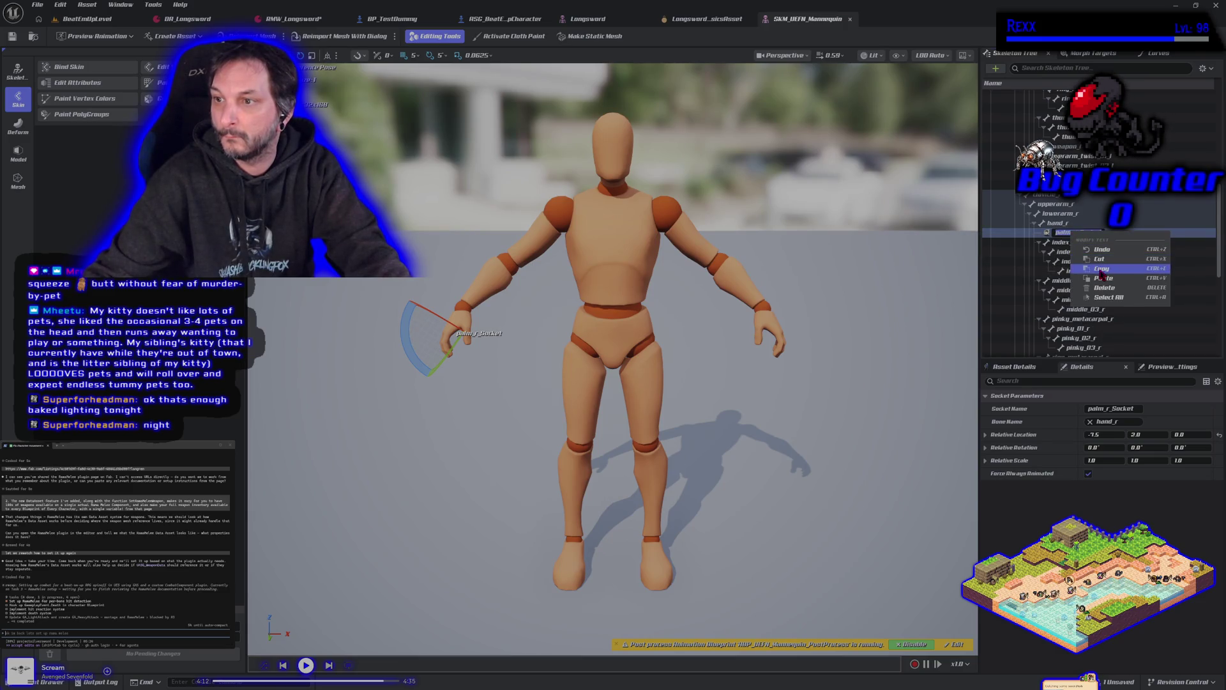
left_click(1100, 350)
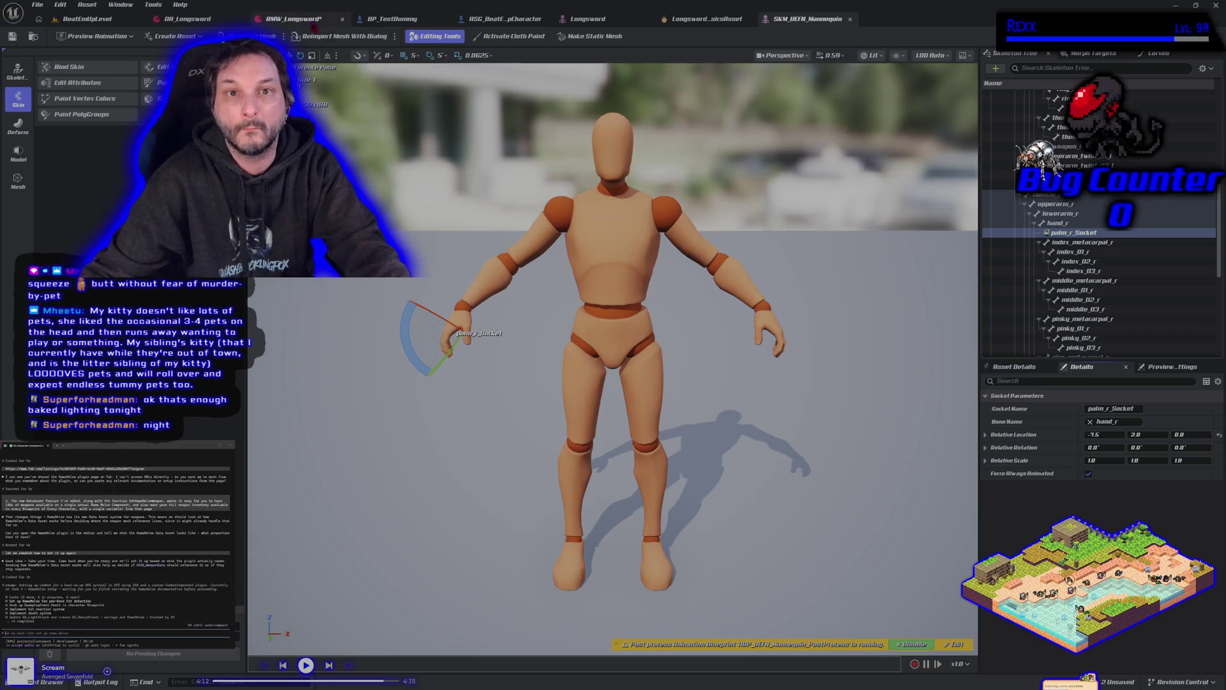
- Set RMW_Longsword's Attach Socket to palm_r_Socket and save the asset
left_click(293, 19)
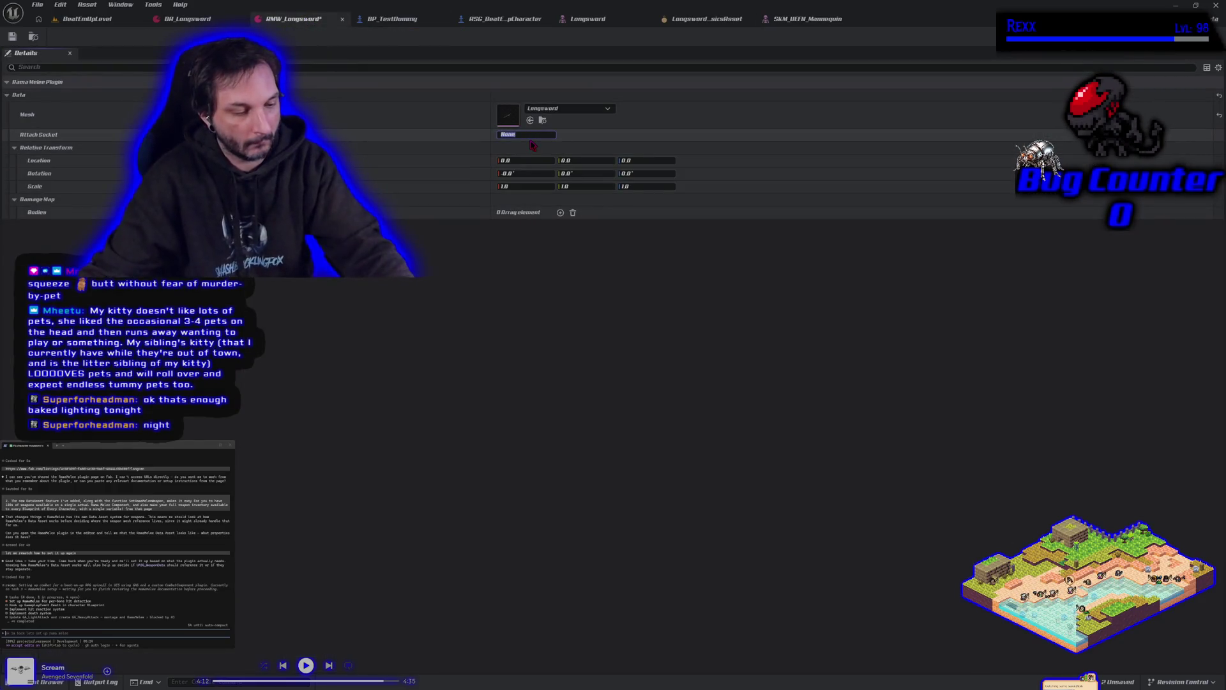
key("ctrl+v")
key("Return")
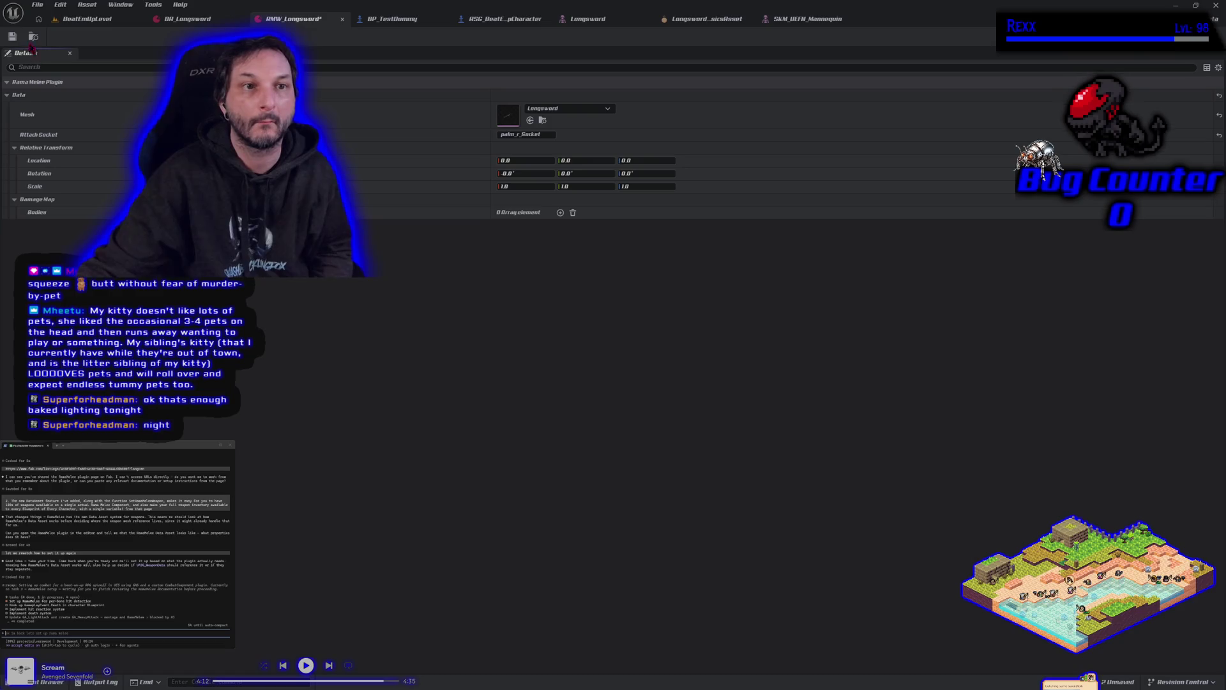
left_click(13, 37)
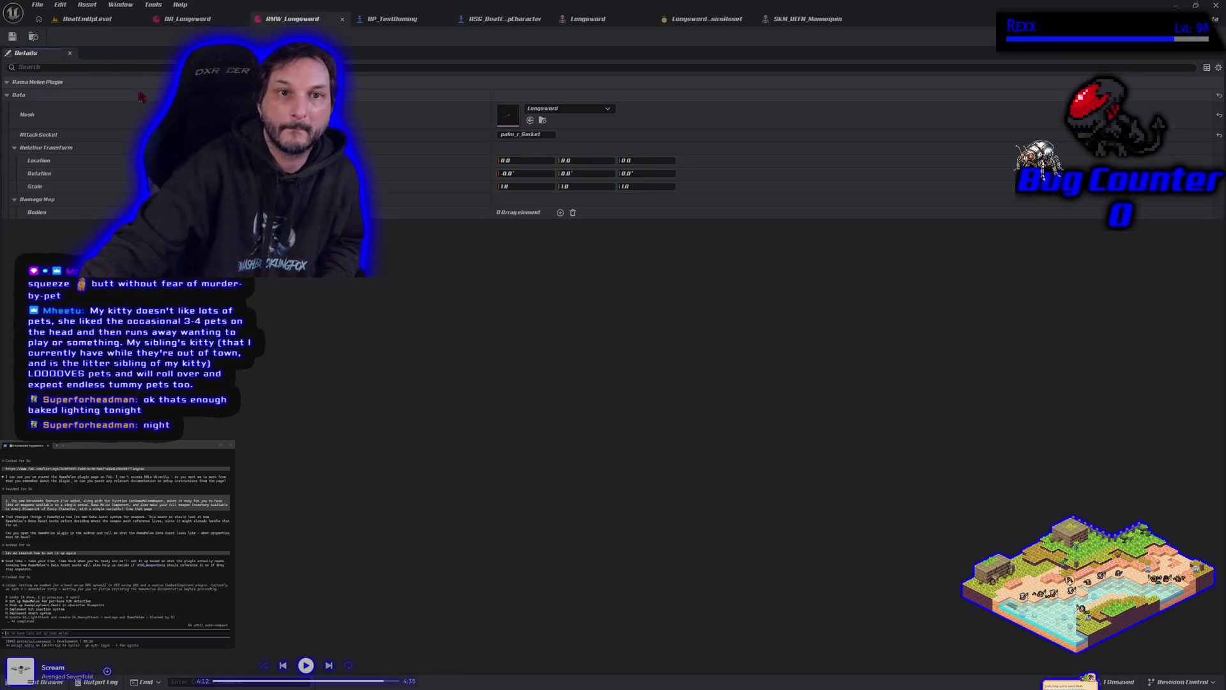
left_click(172, 22)
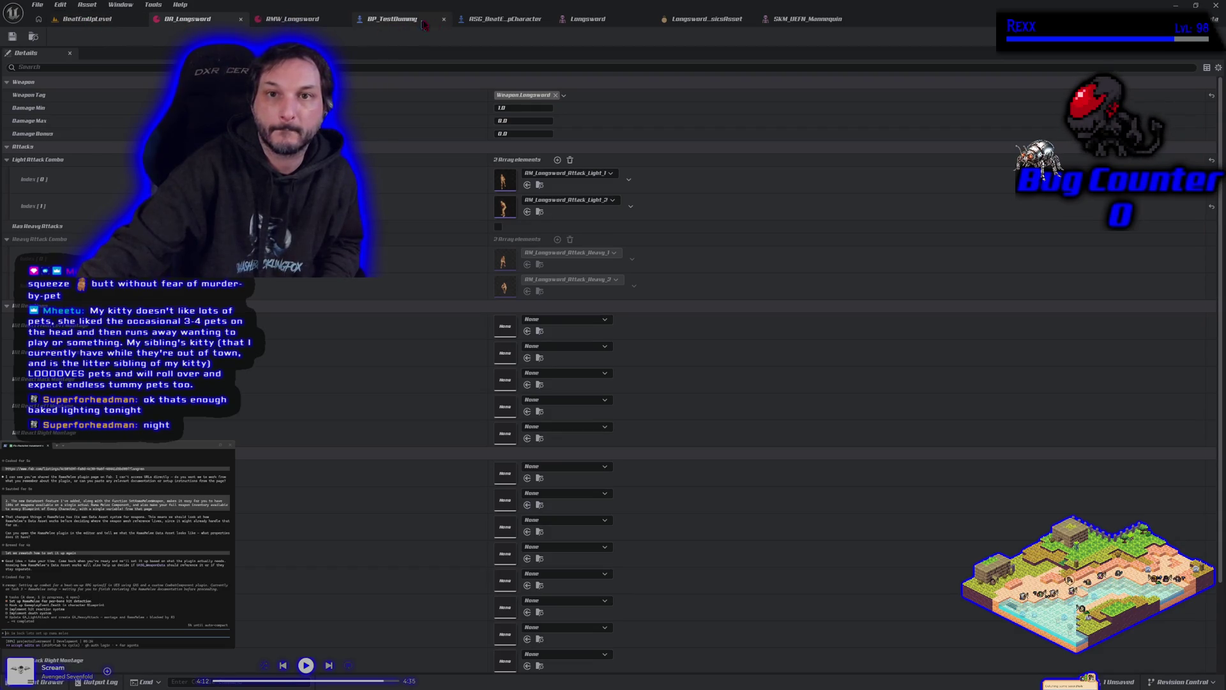
left_click(535, 22)
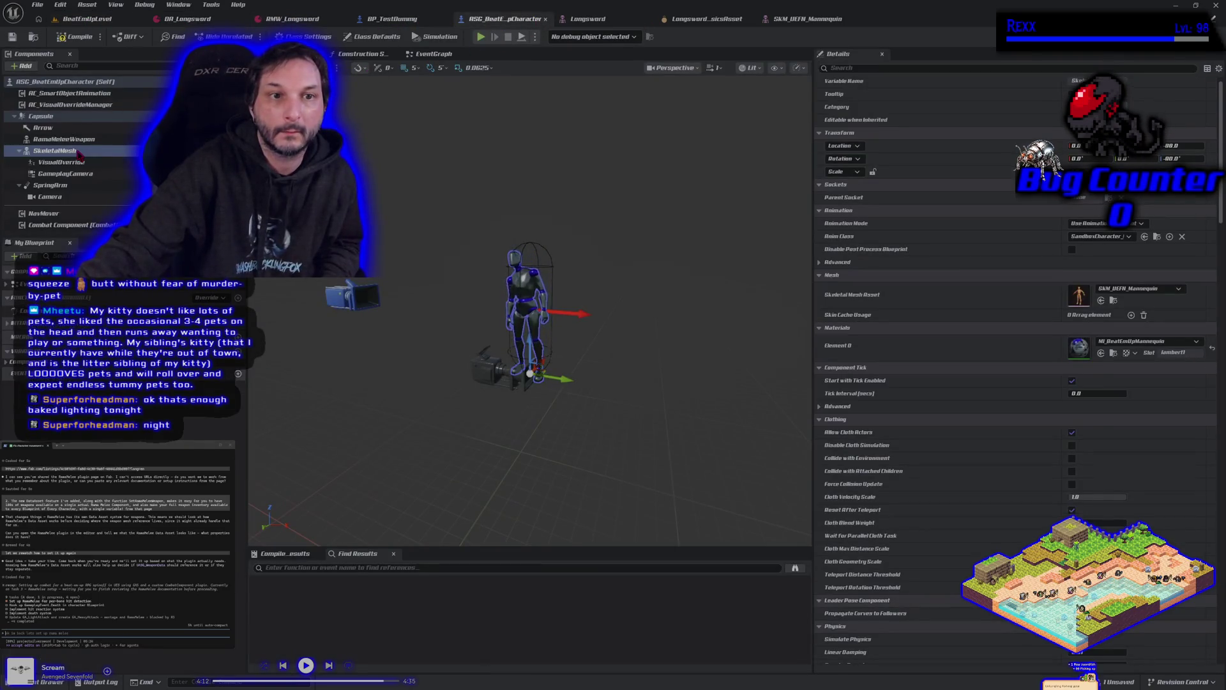
- Select the RamaMeleeWeapon component, filter its Details by 'rama' and expand Damage Map
left_click(31, 67)
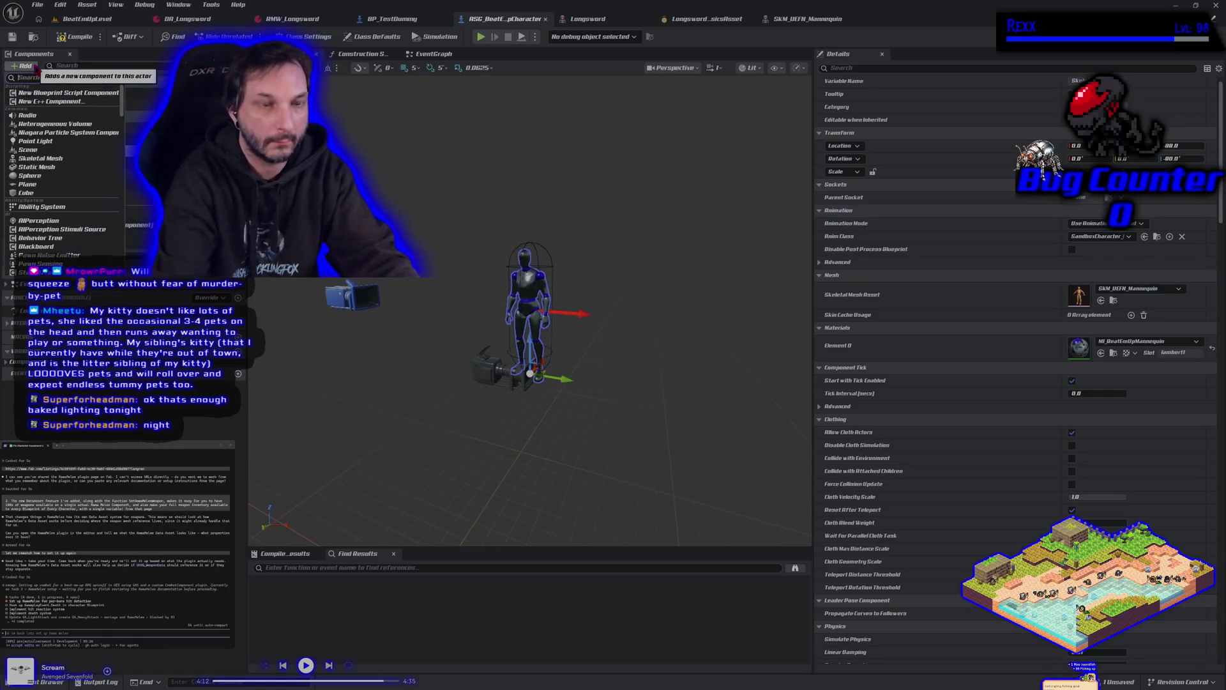
type("rama")
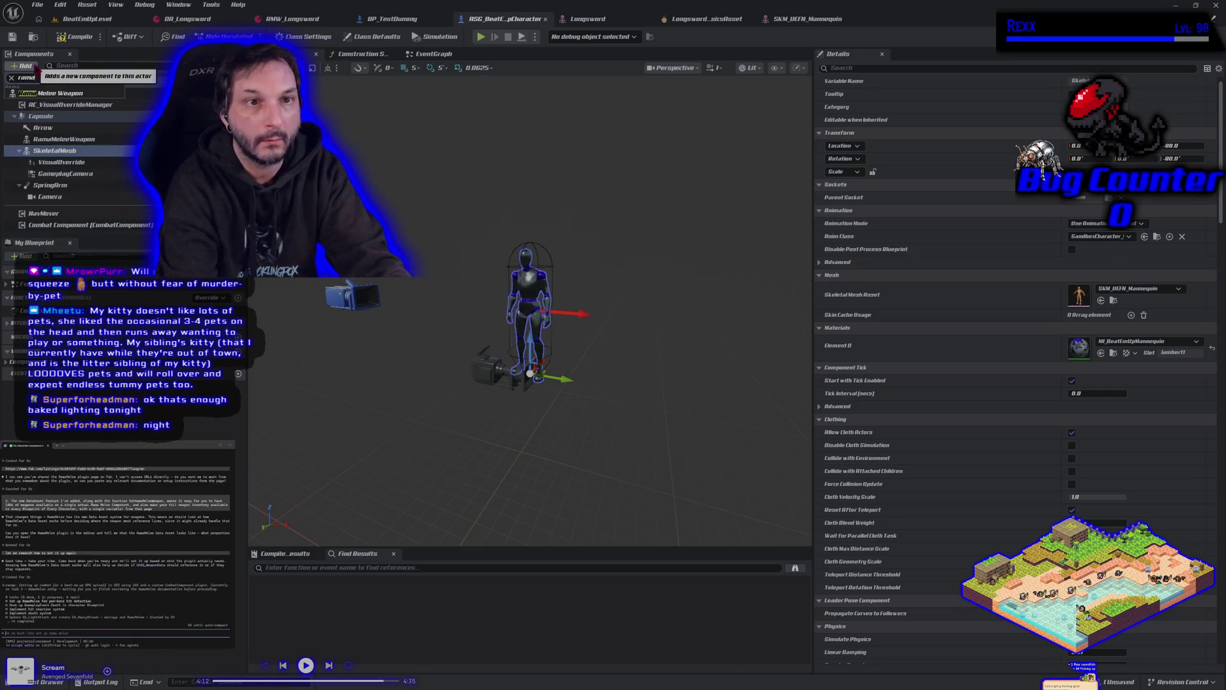
key("BackSpace")
key("BackSpace")
key("BackSpace")
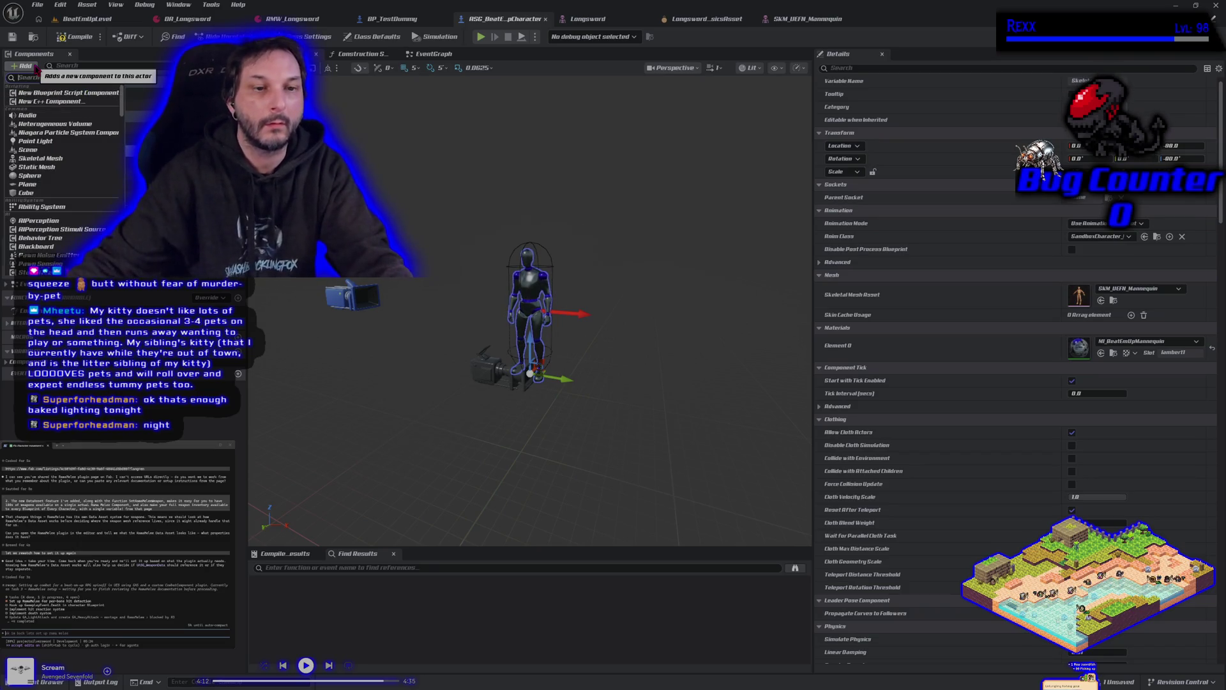
key("Escape")
left_click(64, 139)
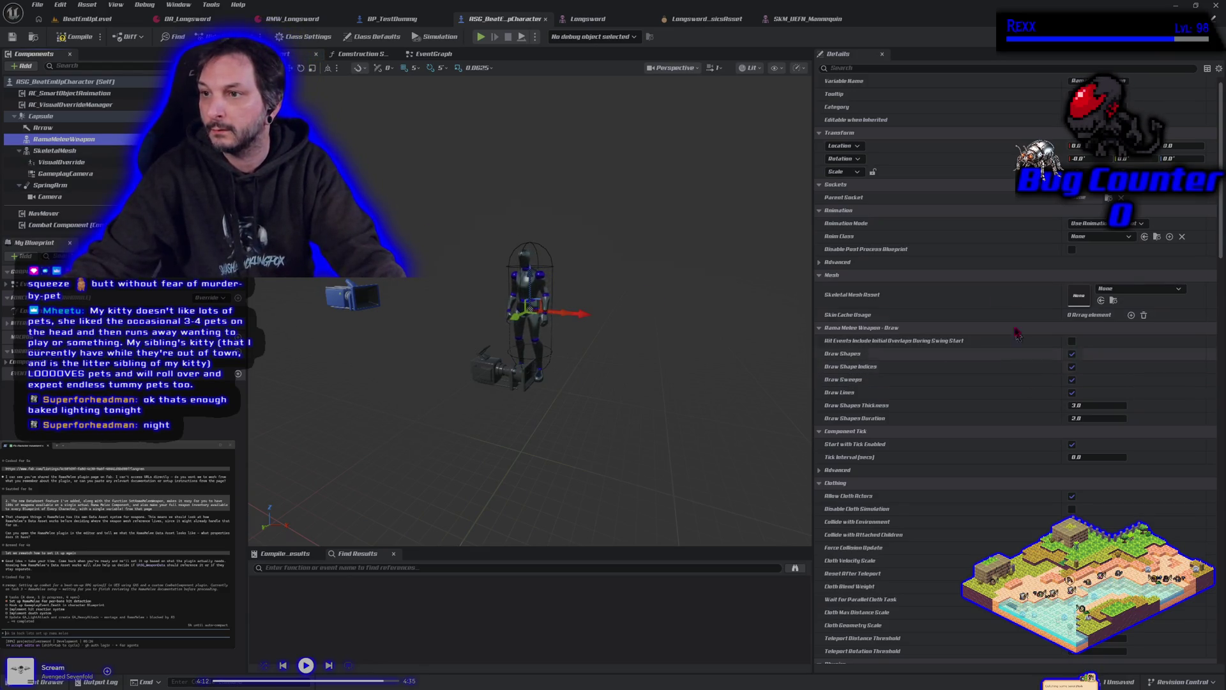
left_click(876, 68)
type("data")
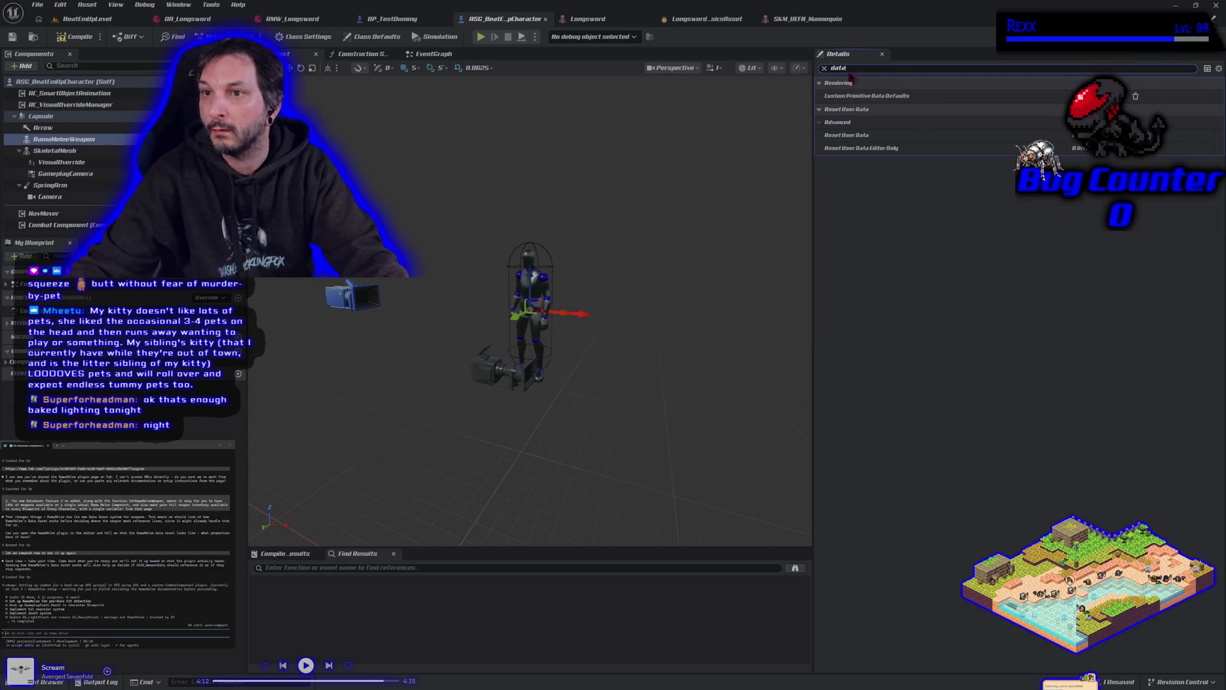
left_click(825, 68)
type("rama")
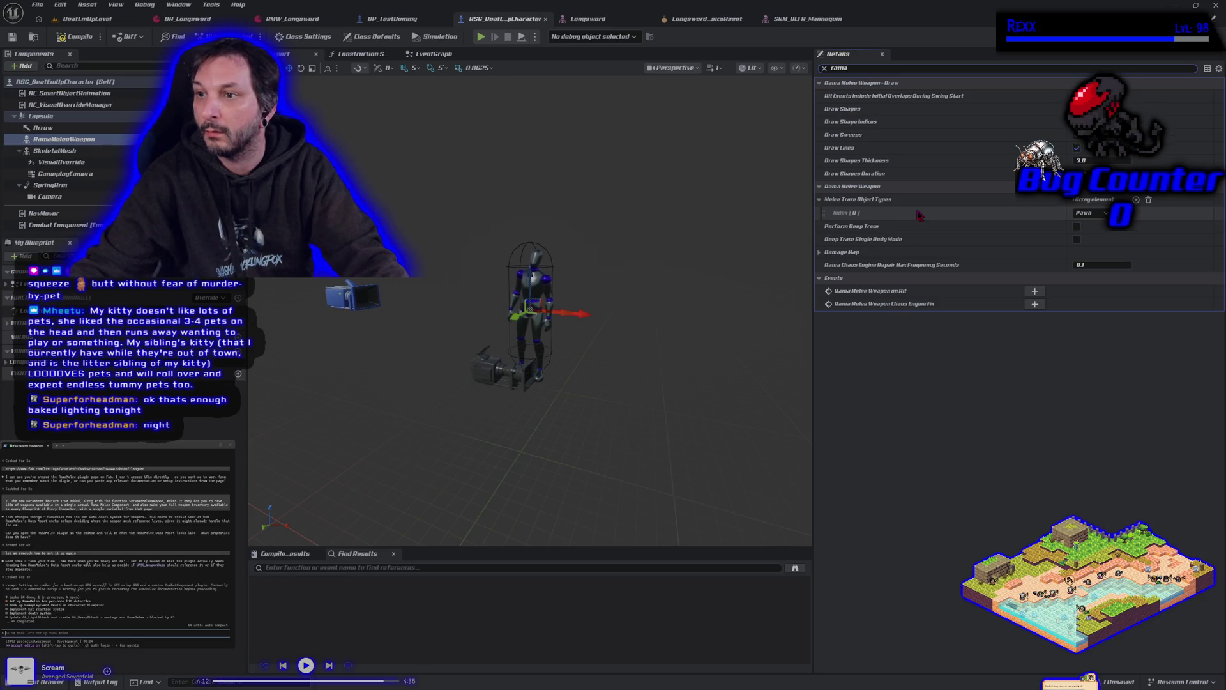
left_click(820, 253)
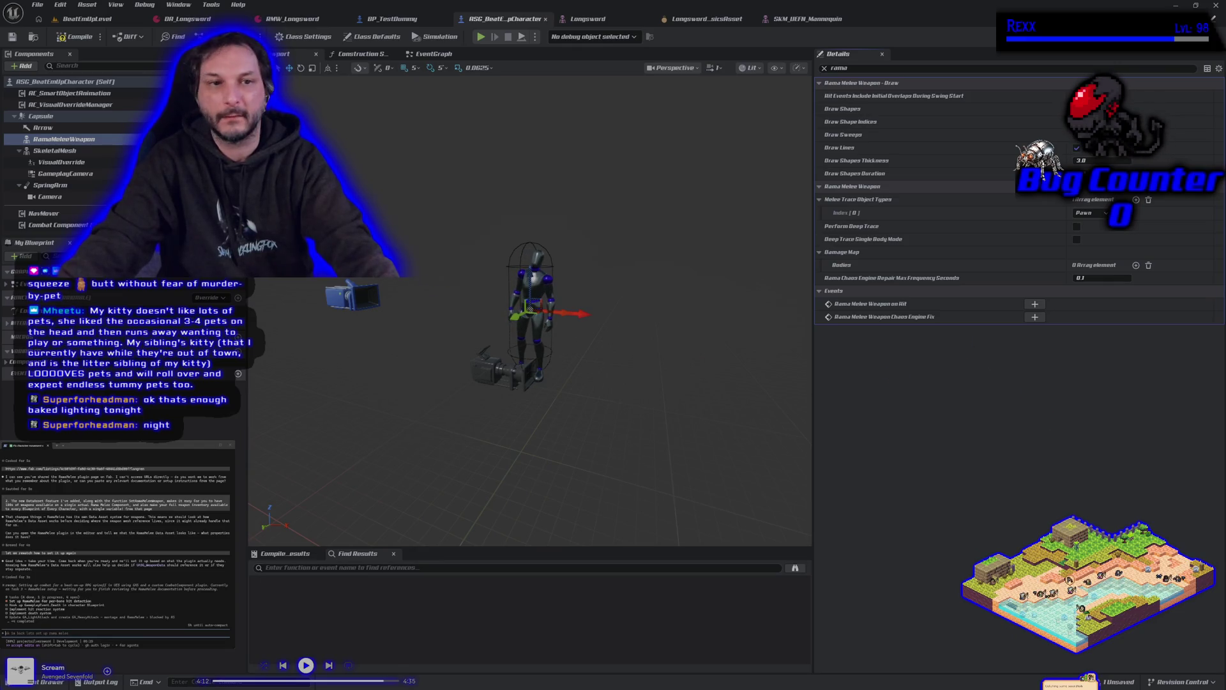
left_click(824, 68)
left_click(1136, 310)
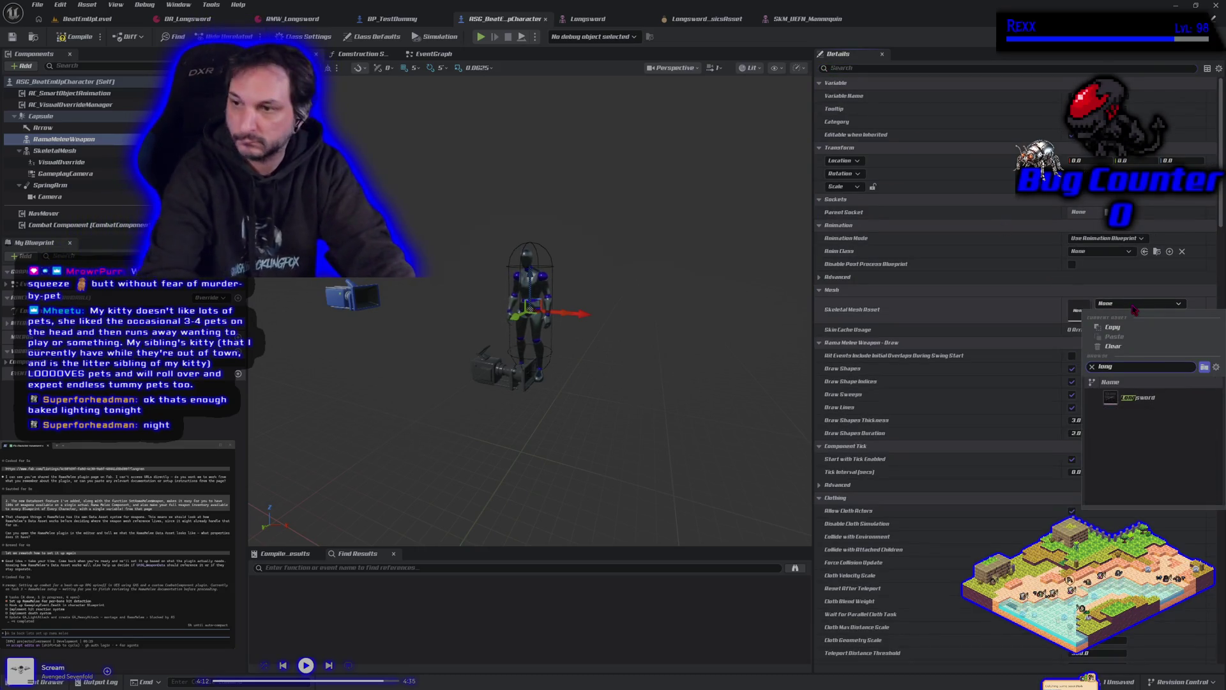
- Give RamaMeleeWeapon the Longsword mesh and parent it under SkeletalMesh at the right palm socket
type("long")
left_click(1140, 398)
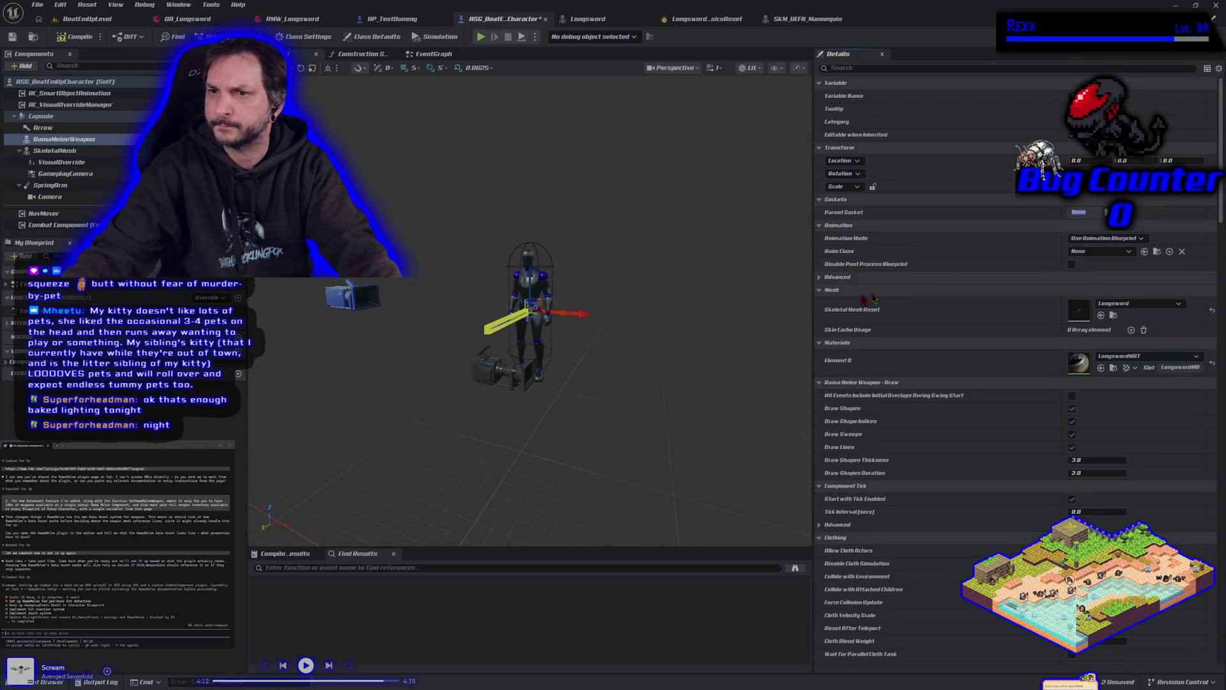
left_click_drag(51, 144, 51, 152)
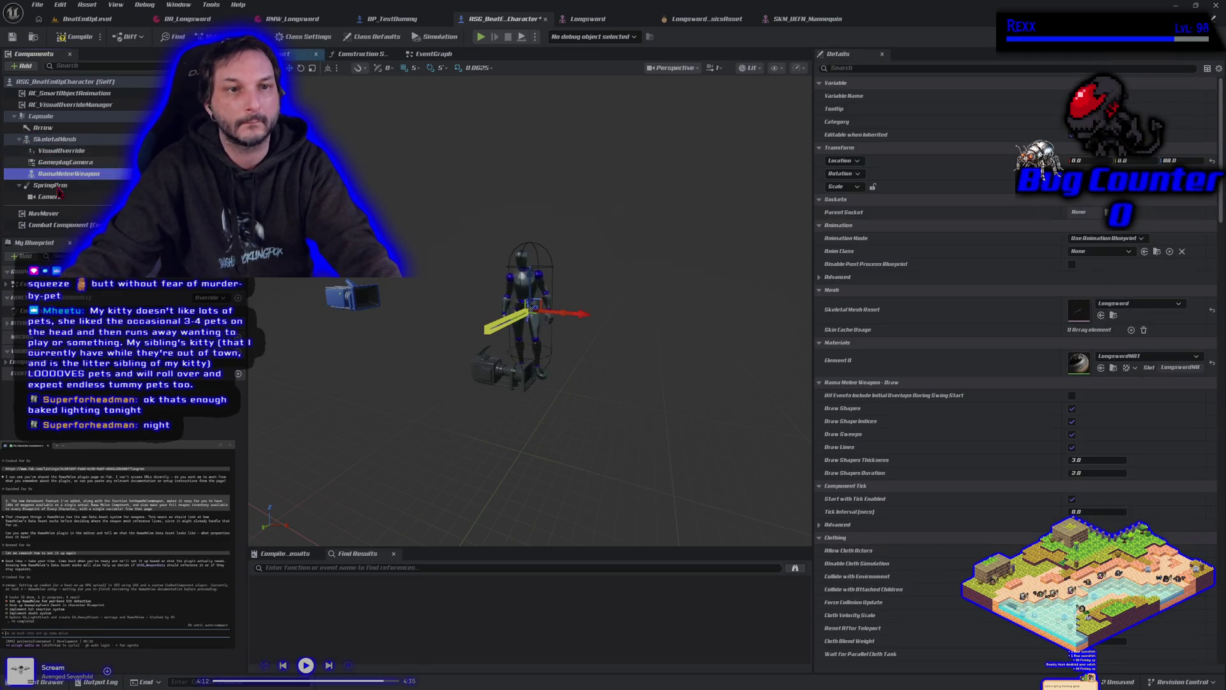
scroll(557, 382, "up", 6)
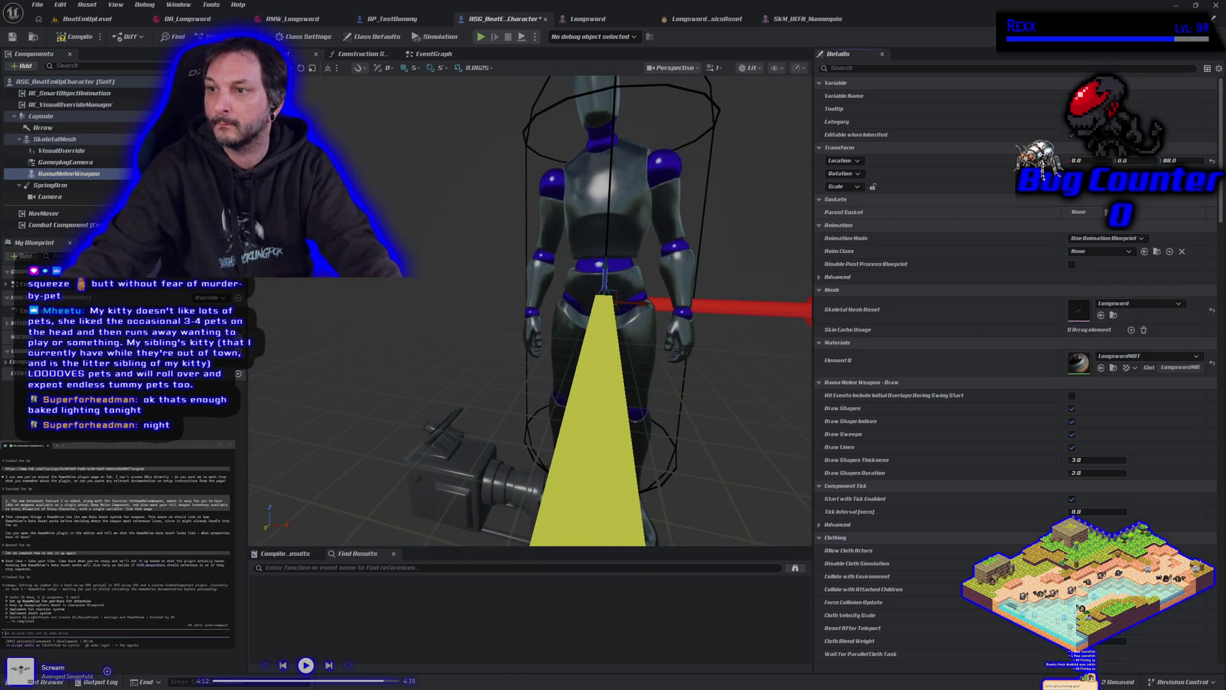
left_click(1107, 212)
left_click(1137, 256)
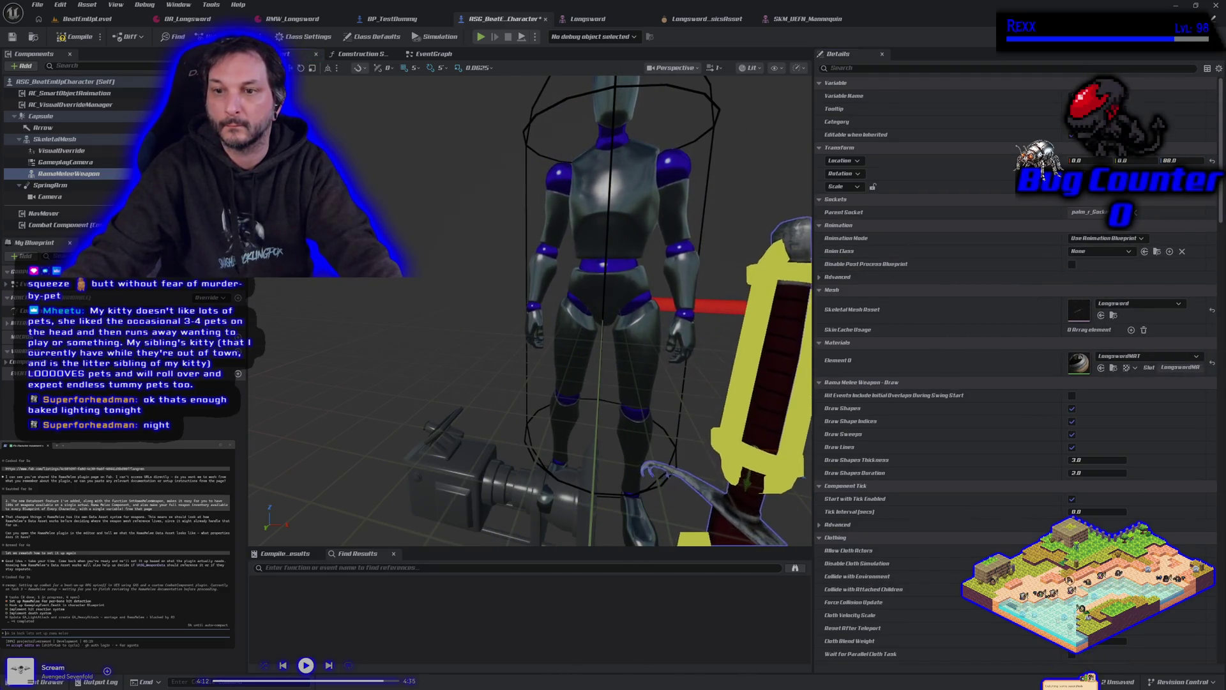
- Orbit and zoom around the mannequin to check the longsword gripped in its right hand
scroll(536, 319, "down", 5)
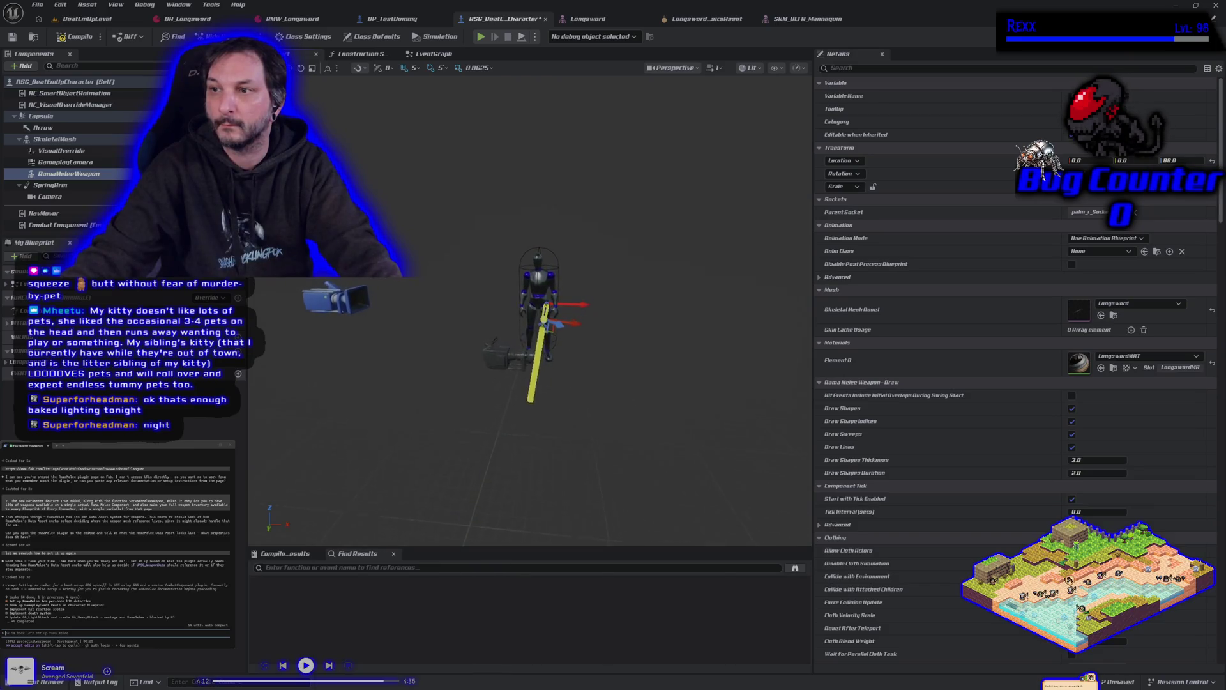
scroll(537, 319, "up", 2)
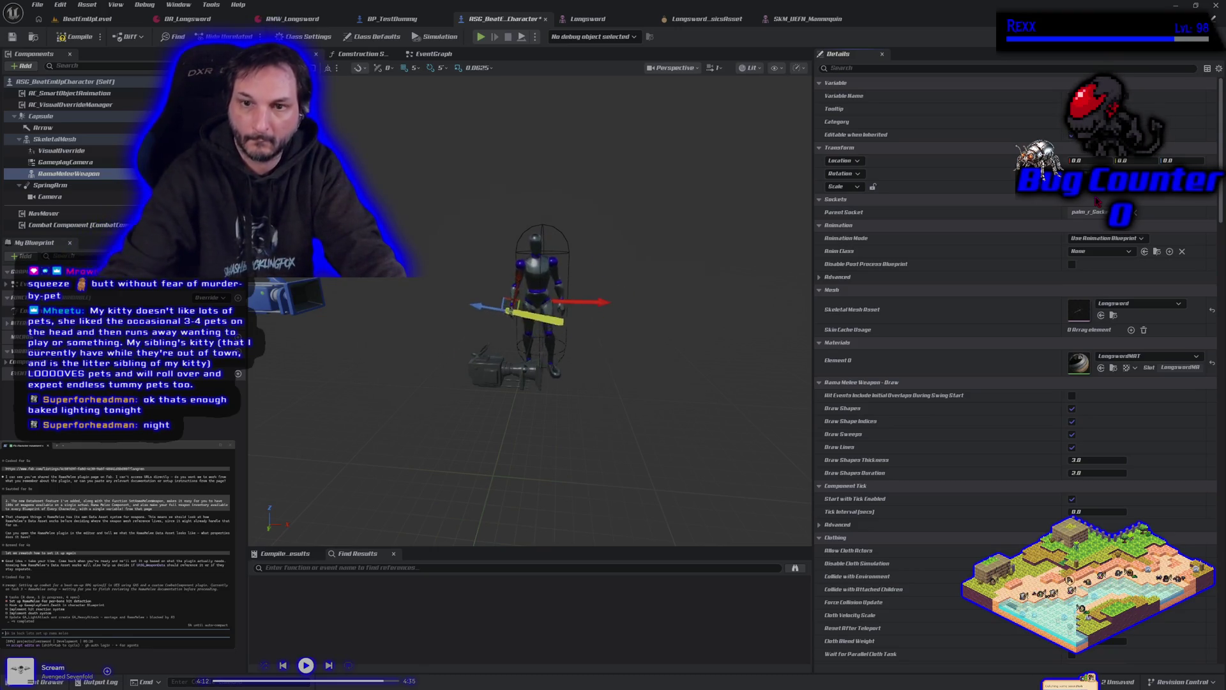
scroll(530, 288, "up", 3)
left_click_drag(530, 288, 530, 384)
scroll(530, 306, "up", 4)
scroll(530, 306, "down", 2)
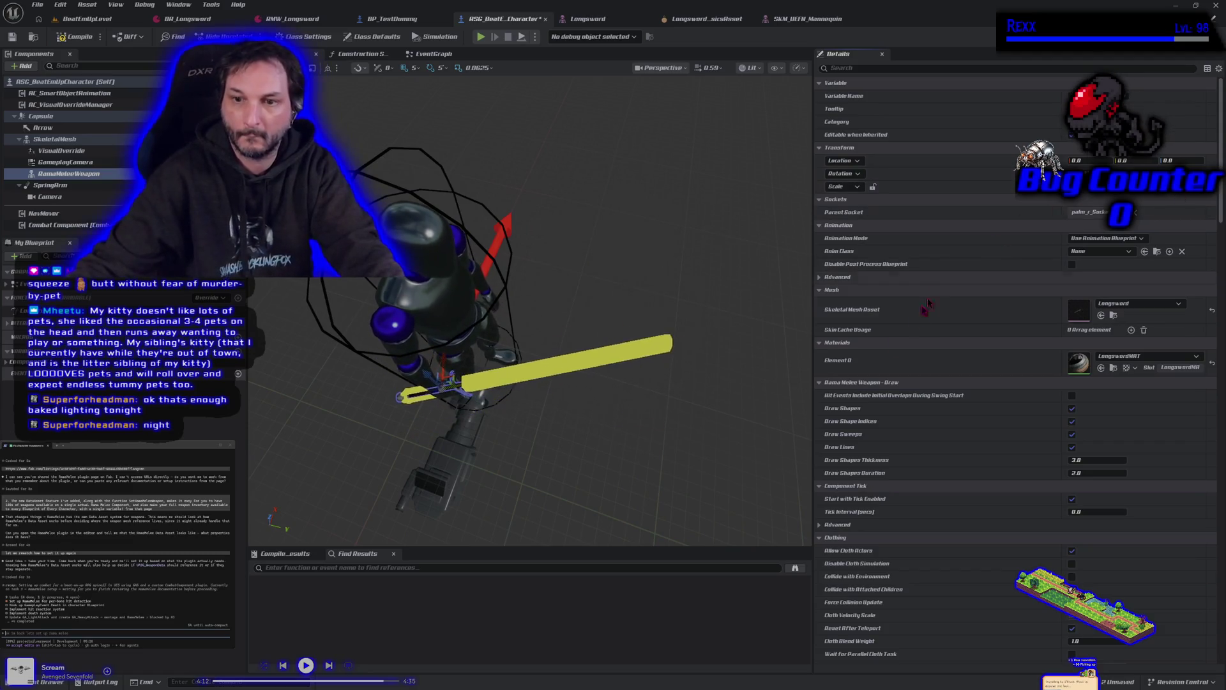
scroll(530, 307, "up", 5)
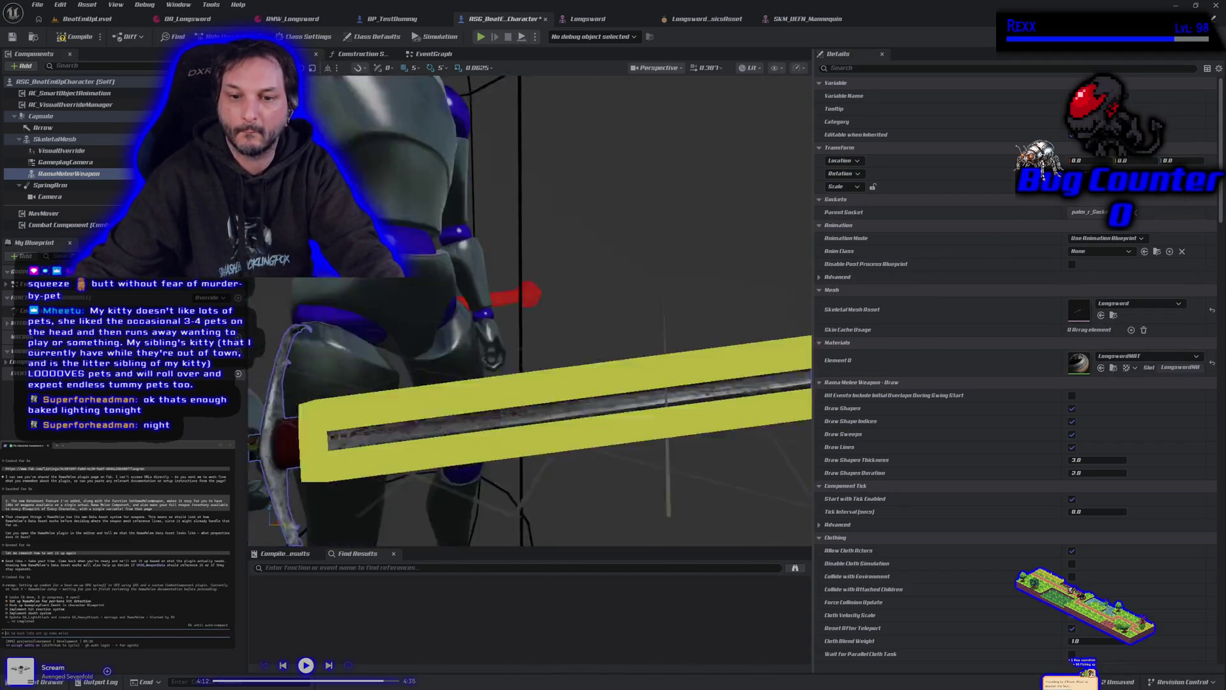
scroll(530, 306, "down", 5)
scroll(530, 307, "down", 3)
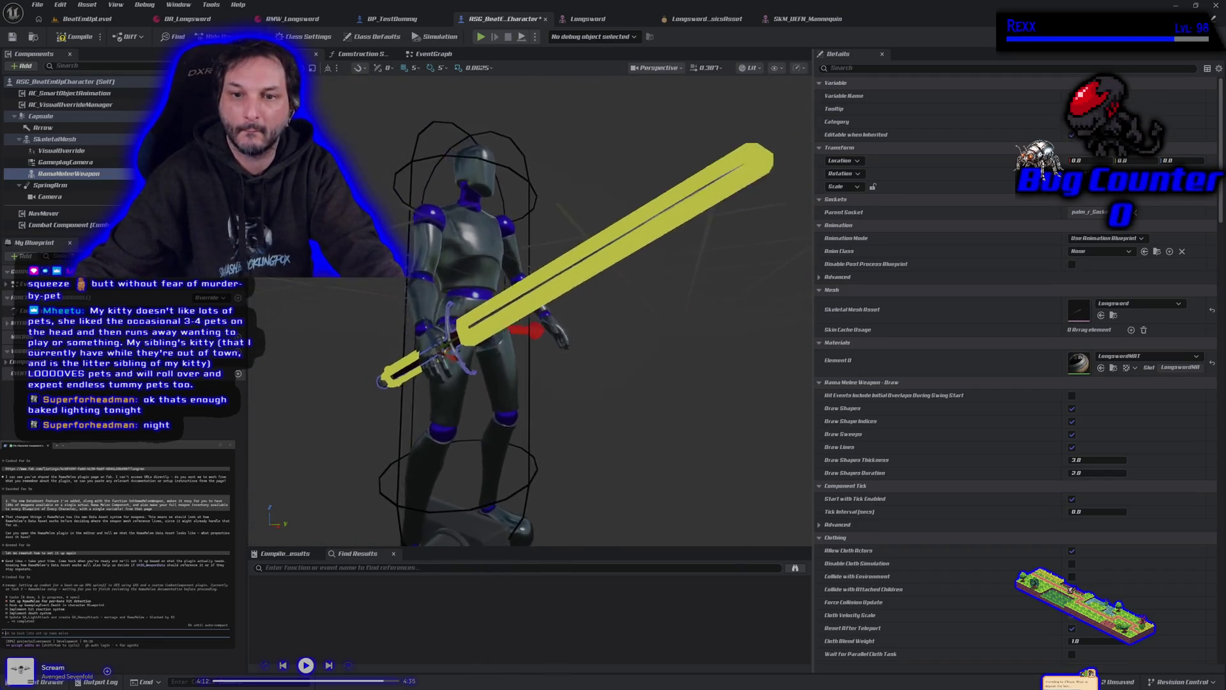
scroll(530, 307, "up", 3)
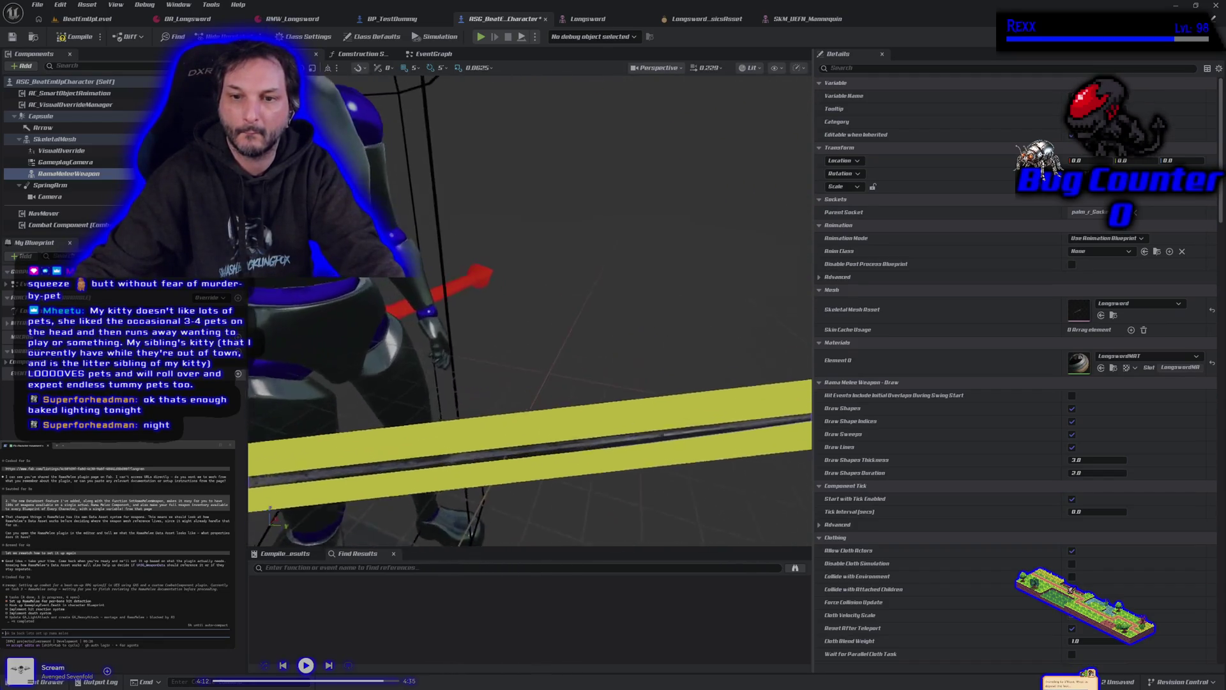
scroll(530, 307, "down", 3)
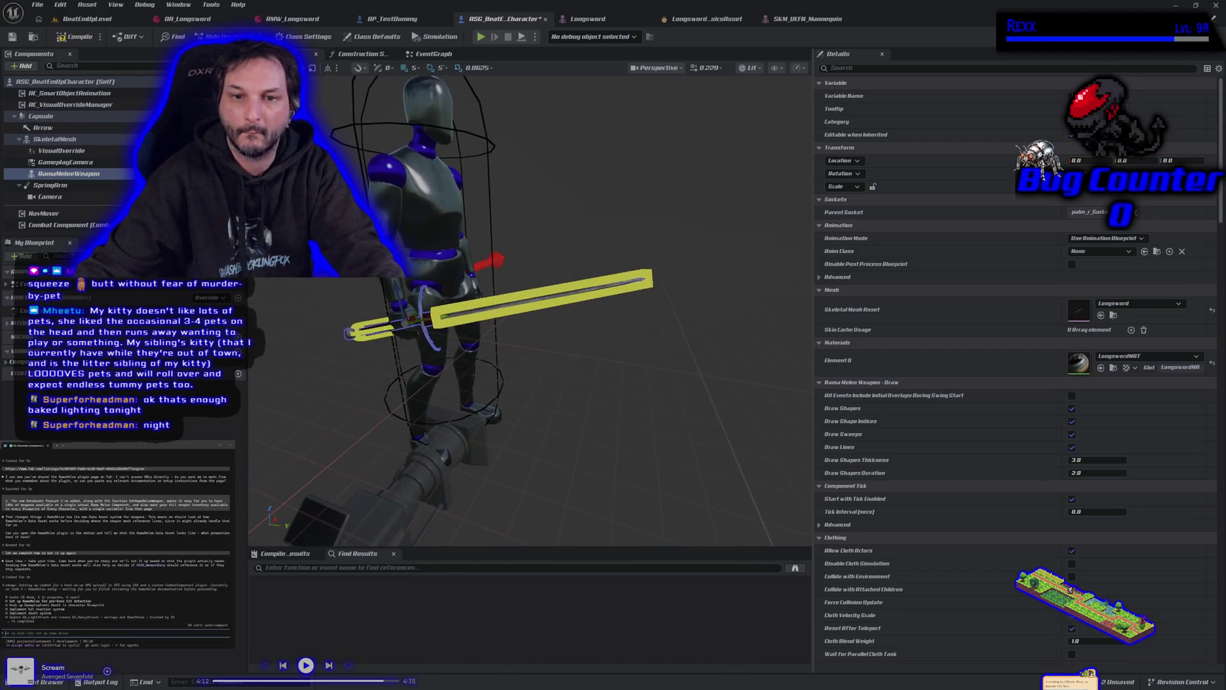
left_click_drag(530, 306, 485, 307)
mouse_move(803, 360)
left_mouse_down()
mouse_move(753, 357)
mouse_move(804, 359)
left_mouse_up()
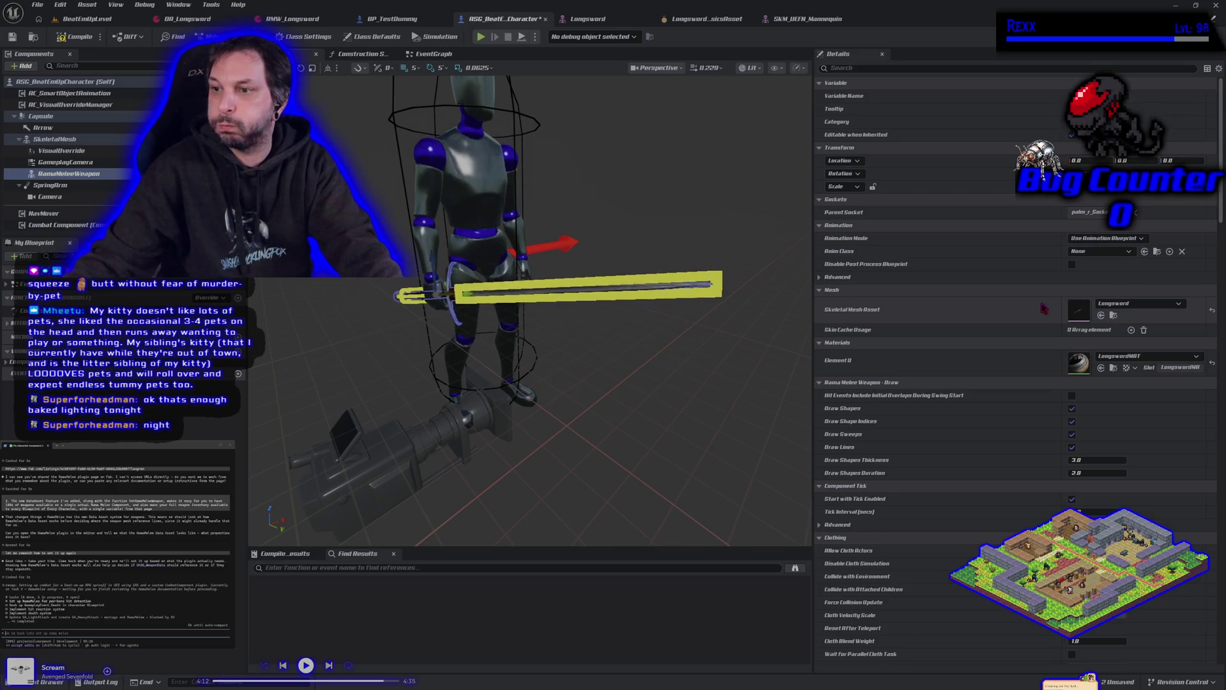
scroll(1044, 308, "down", 3)
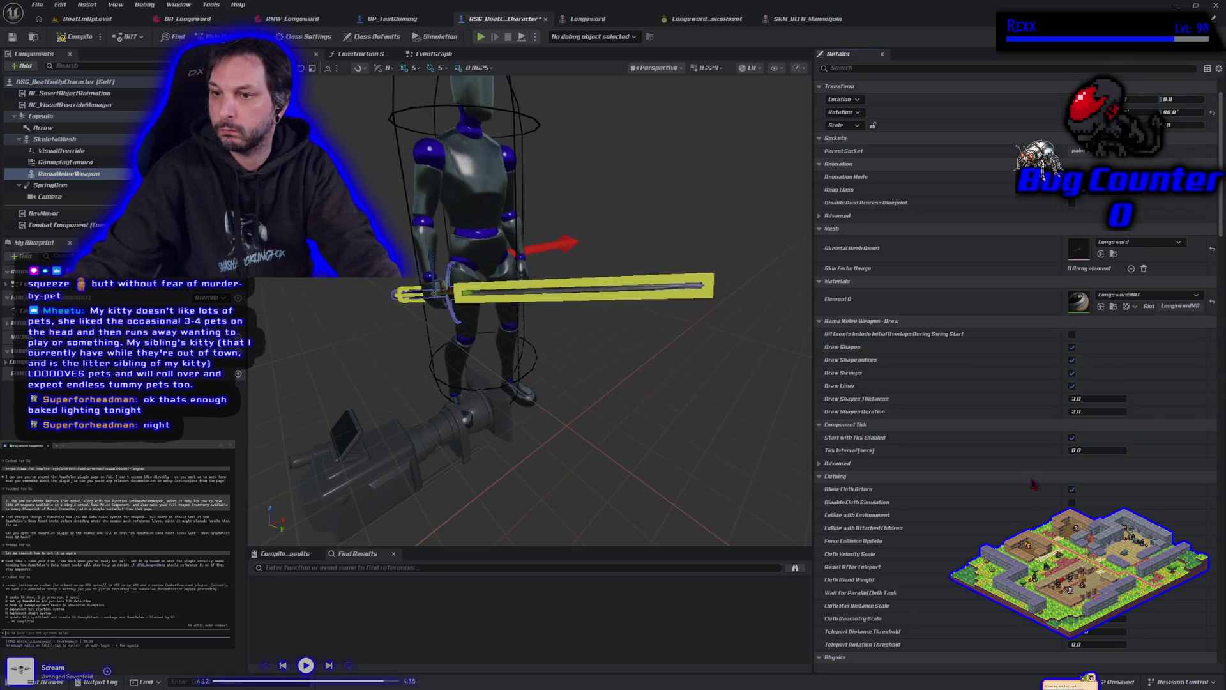
- Filter the weapon's Details panel by 'rama' to show the Rama Melee Weapon settings
scroll(1034, 484, "down", 10)
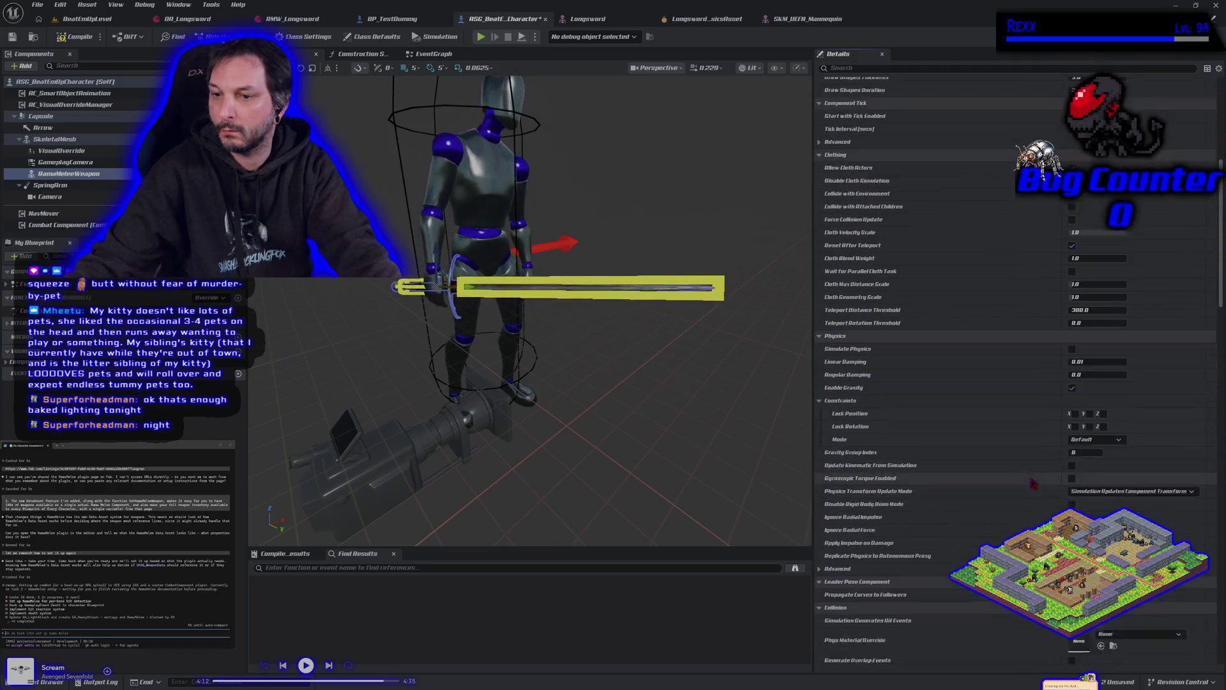
scroll(1034, 483, "up", 2)
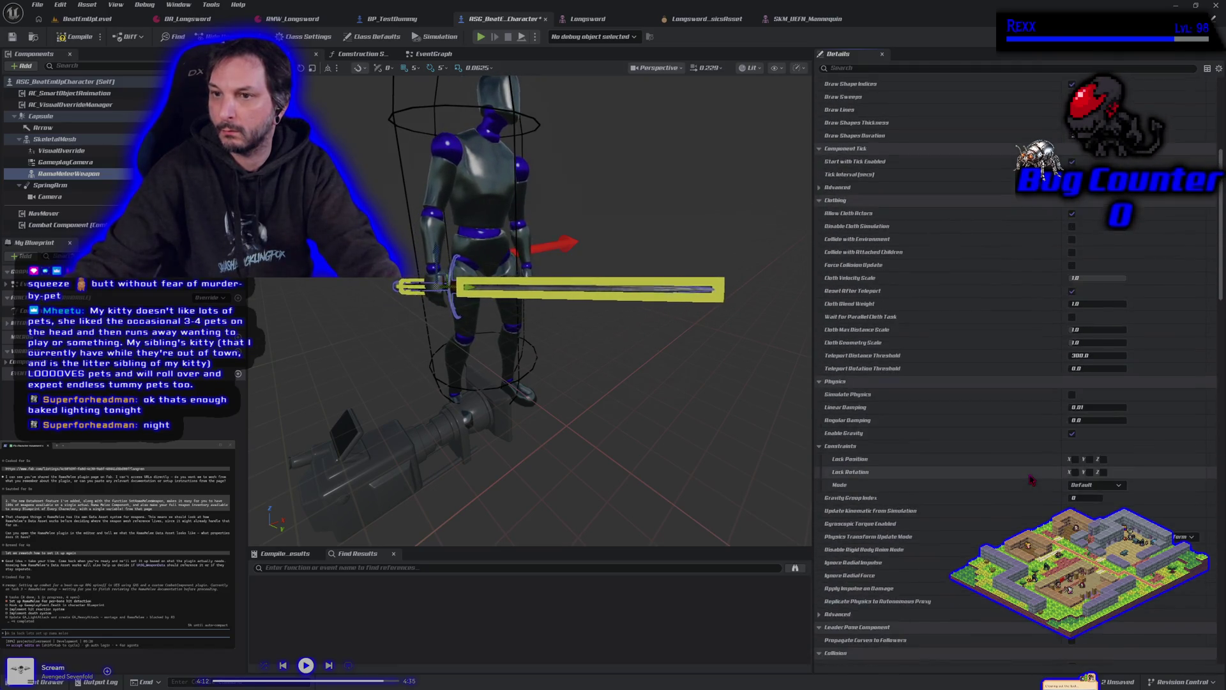
scroll(1032, 480, "up", 5)
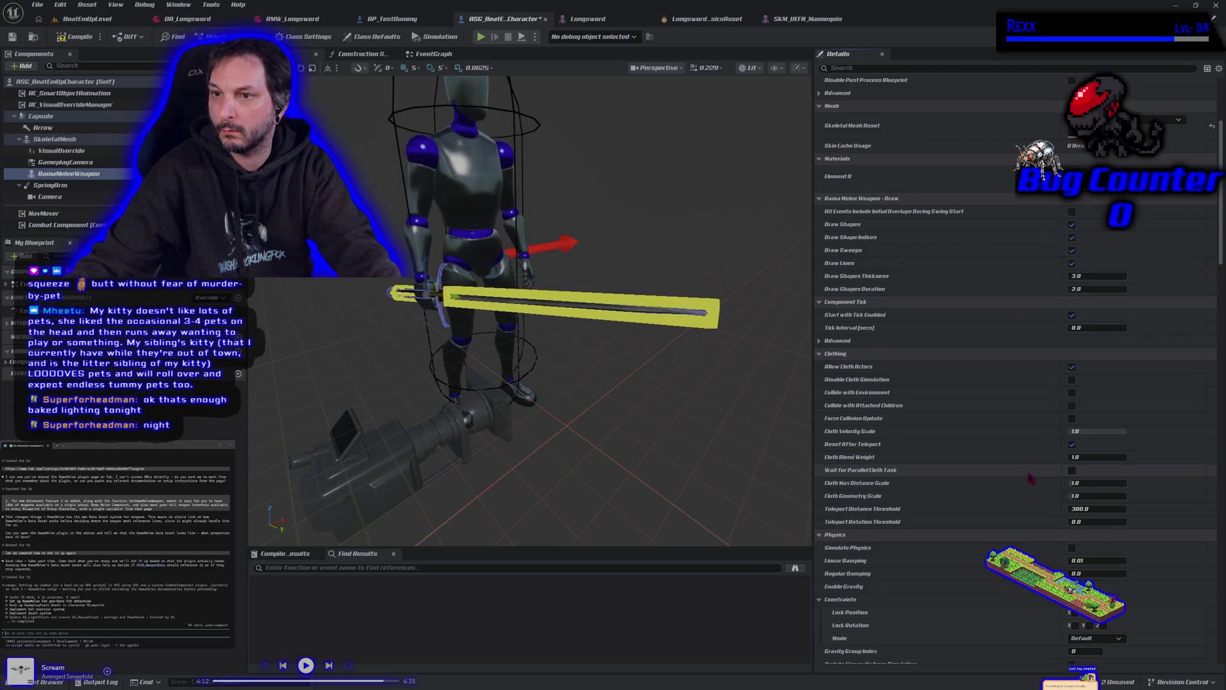
scroll(1031, 478, "up", 5)
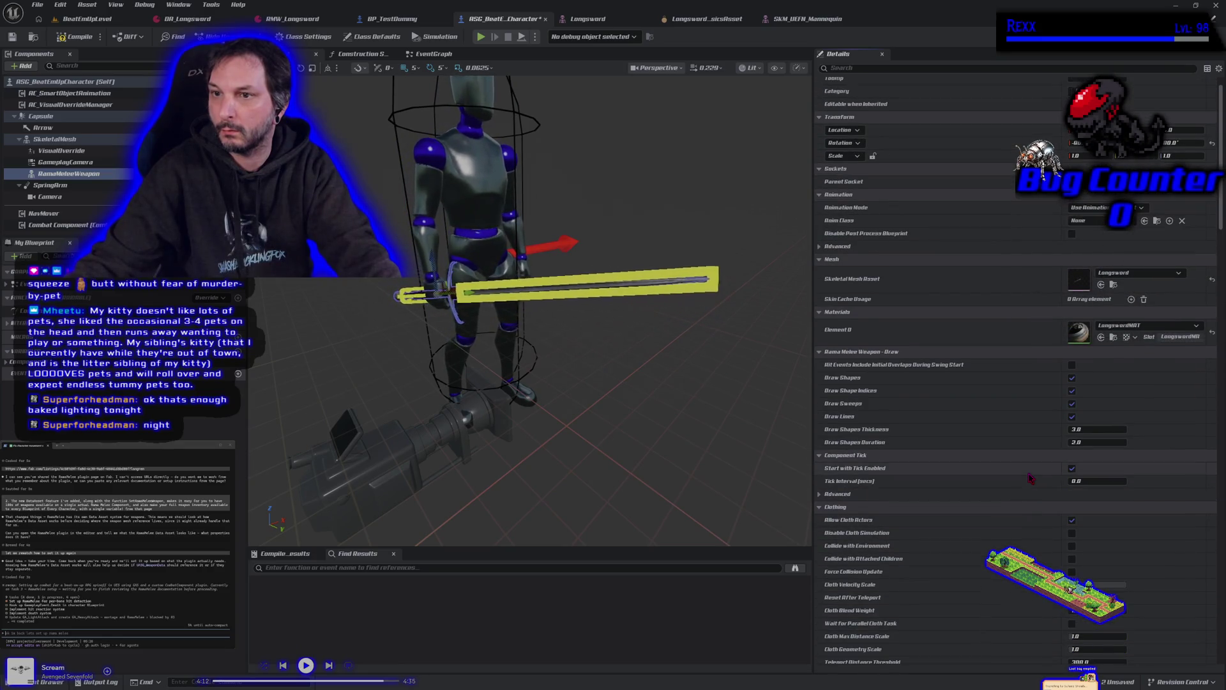
left_click(865, 69)
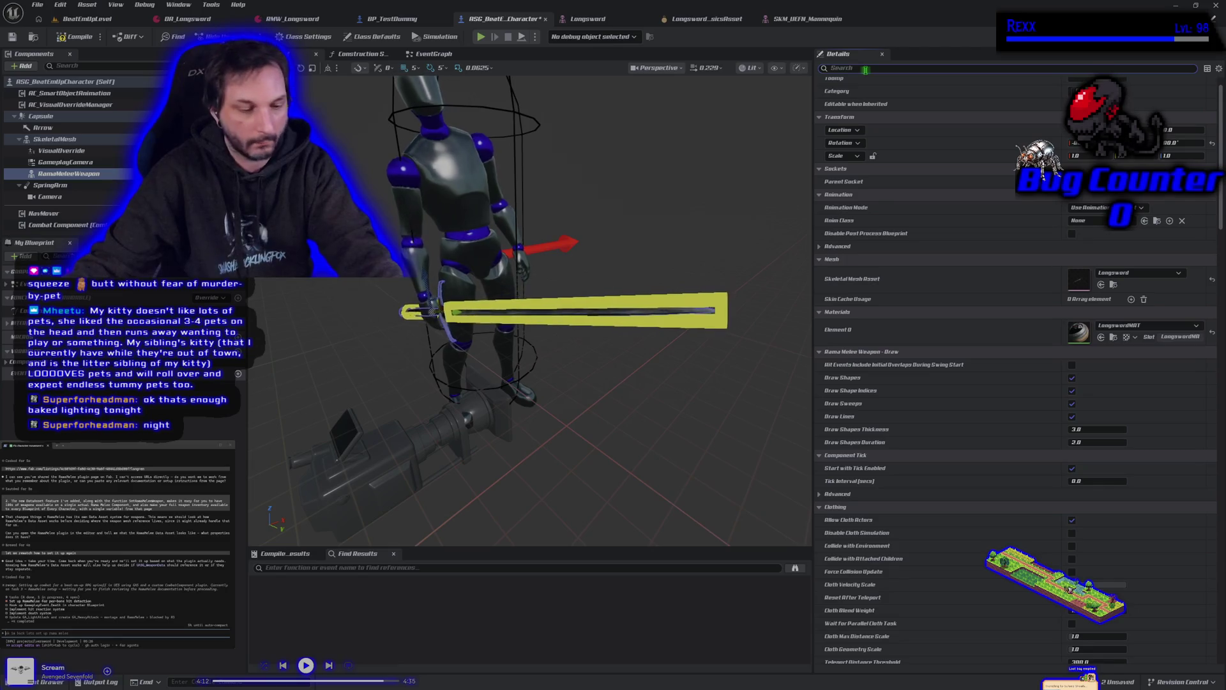
type("ram")
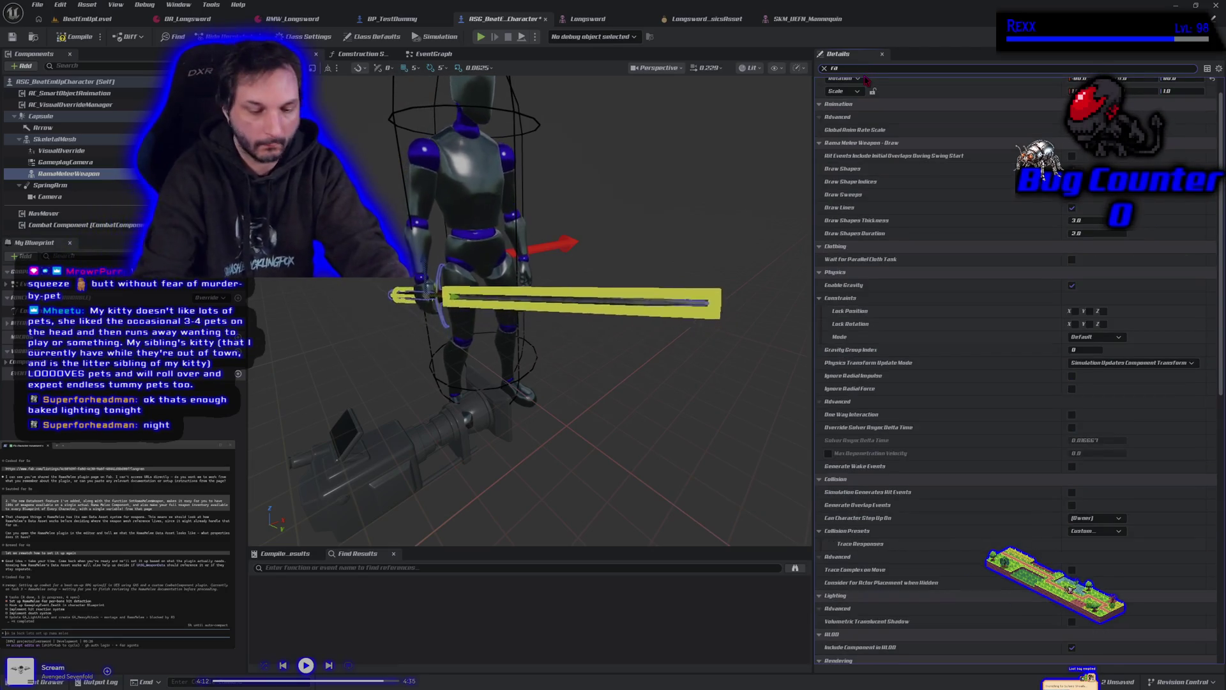
type("a")
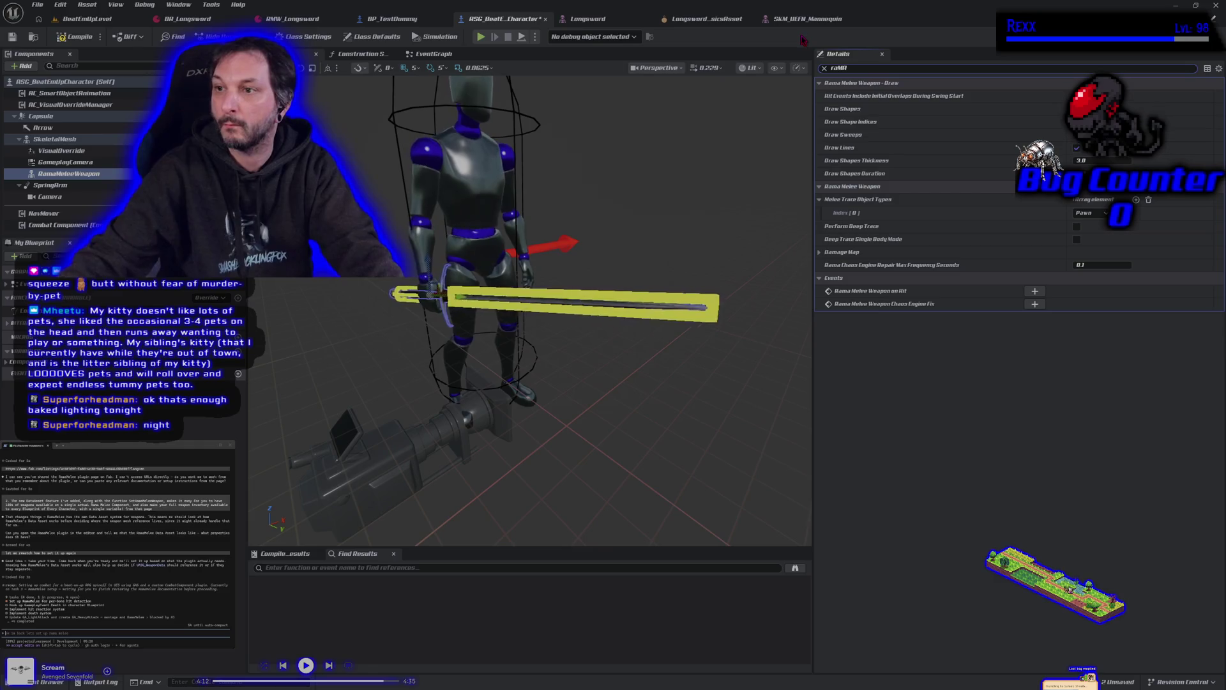
- Add a Damage Map Bodies entry with body index 0 and shape index 0, and enable Draw Shapes
left_click(820, 253)
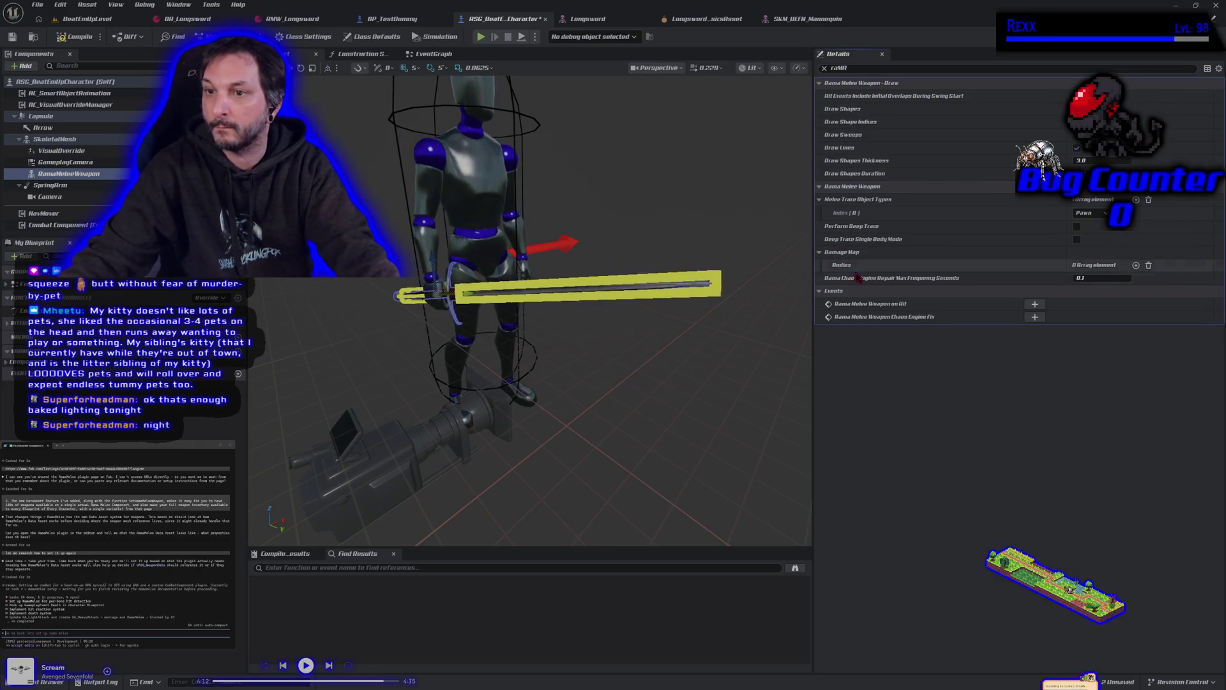
left_click(1136, 265)
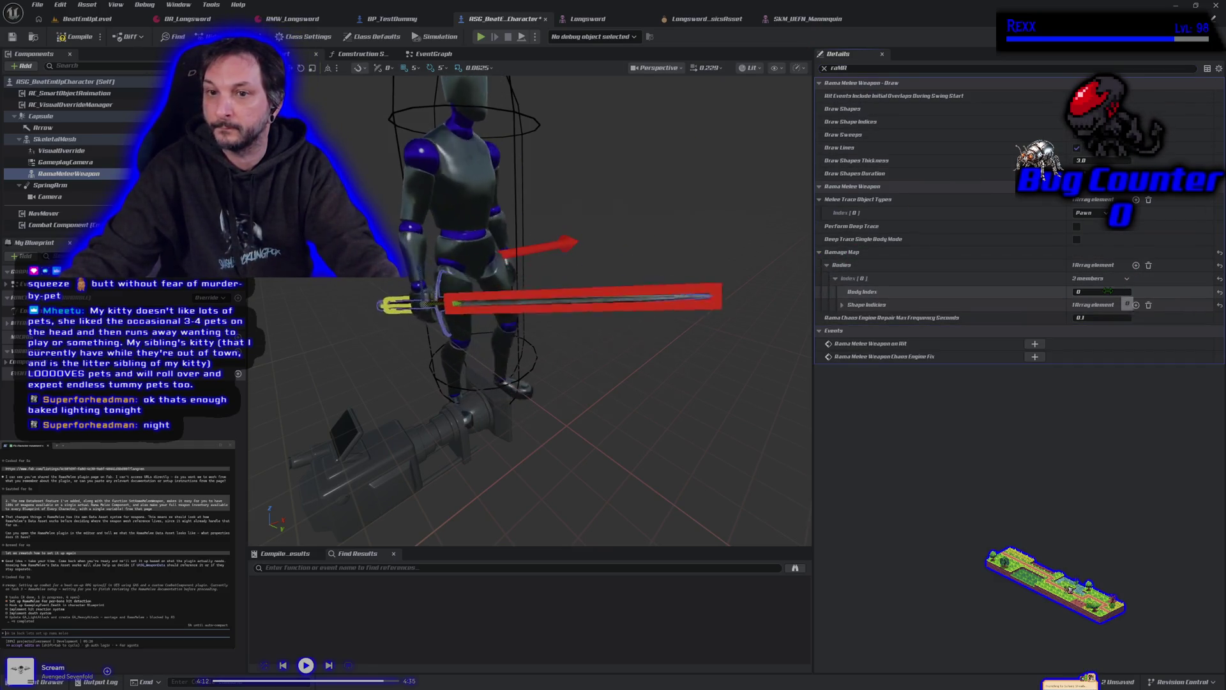
left_click(843, 304)
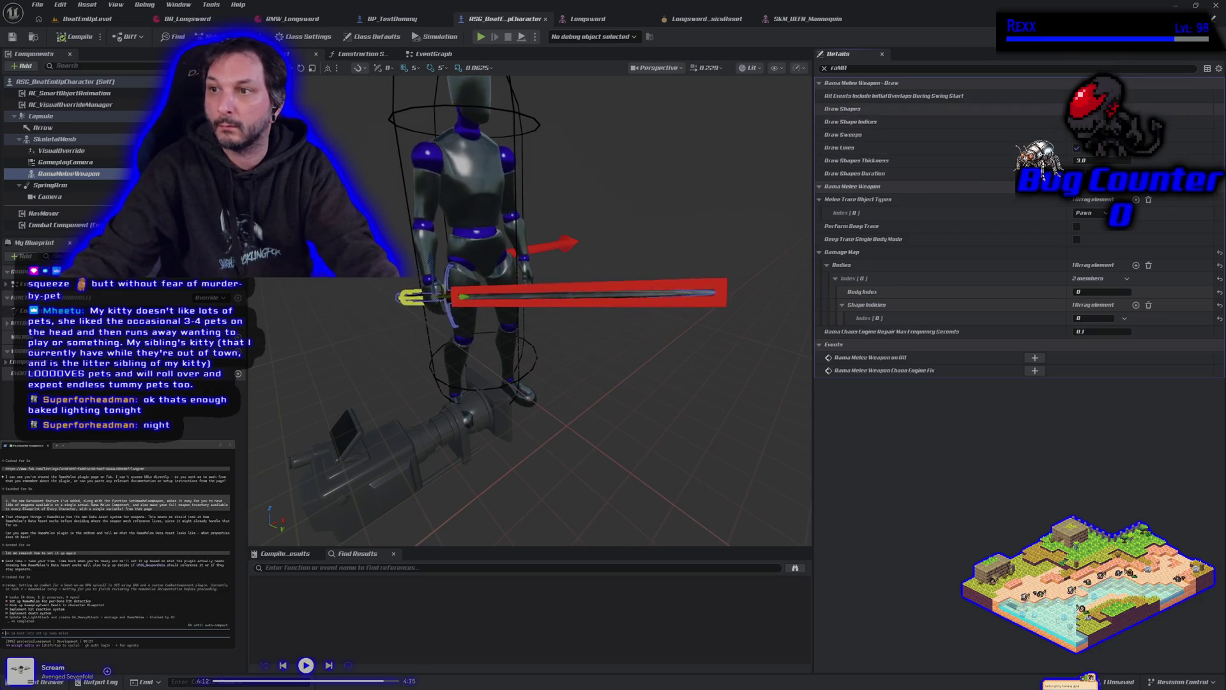
left_click(1077, 109)
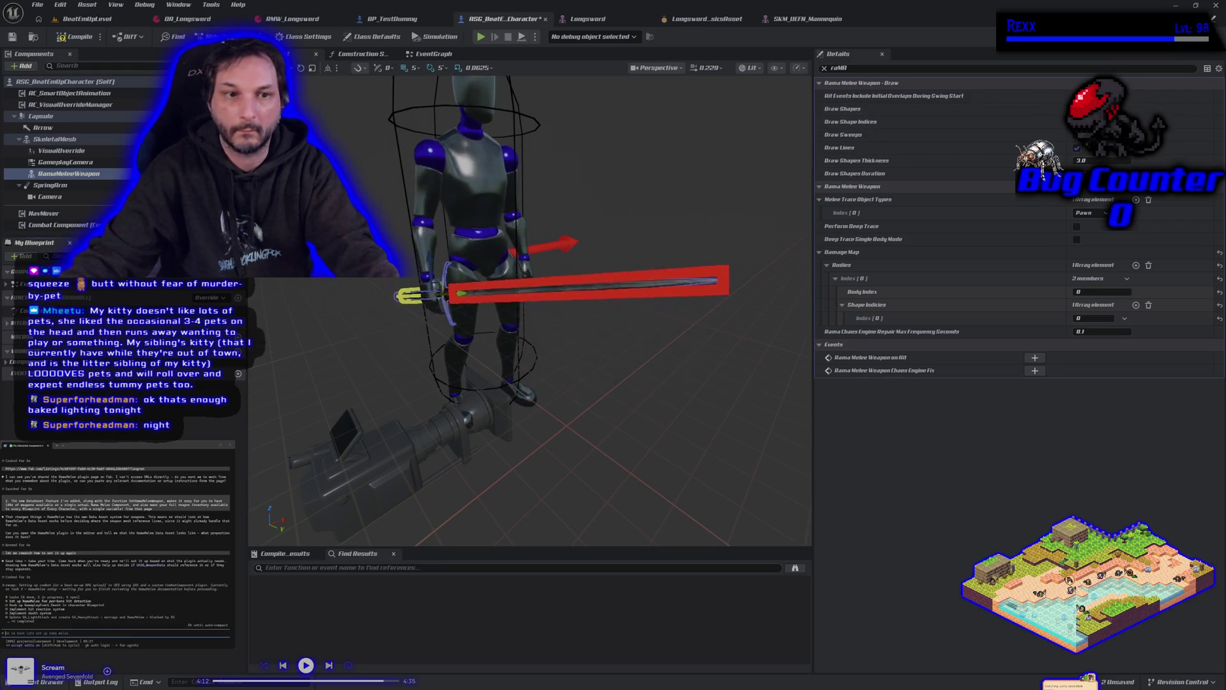
left_click(51, 197)
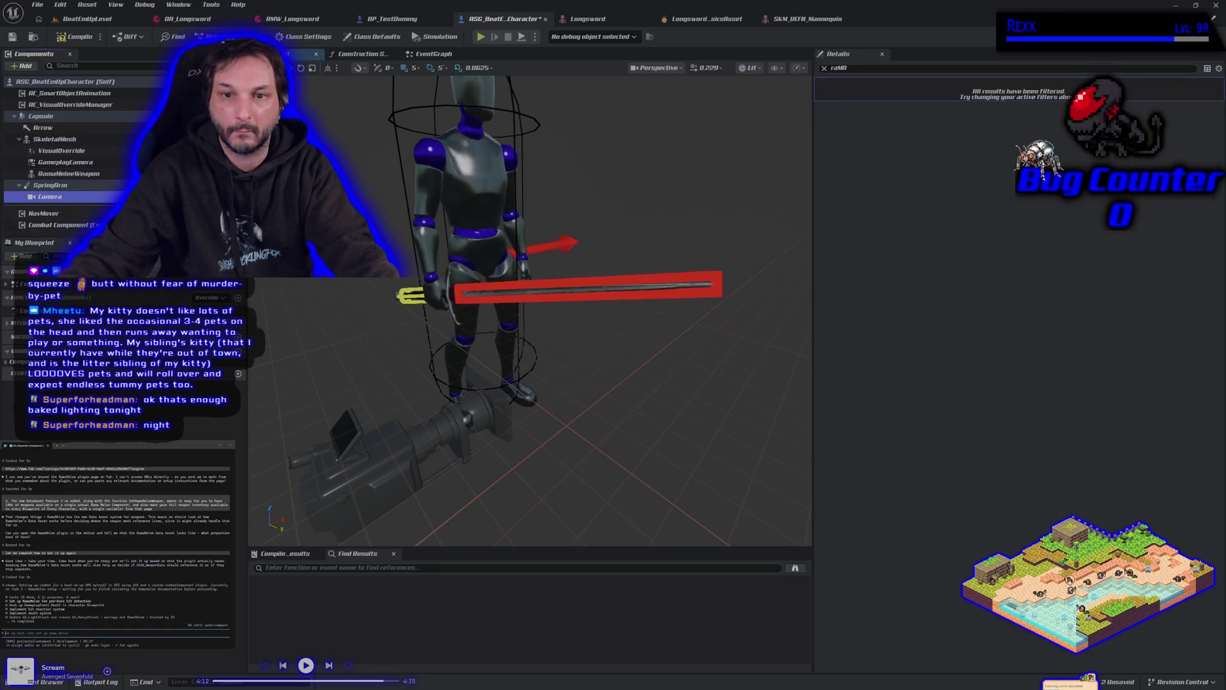
- Reframe the preview, play-test a quick run with the sword, then bring up DA_Longsword
scroll(597, 361, "up", 4)
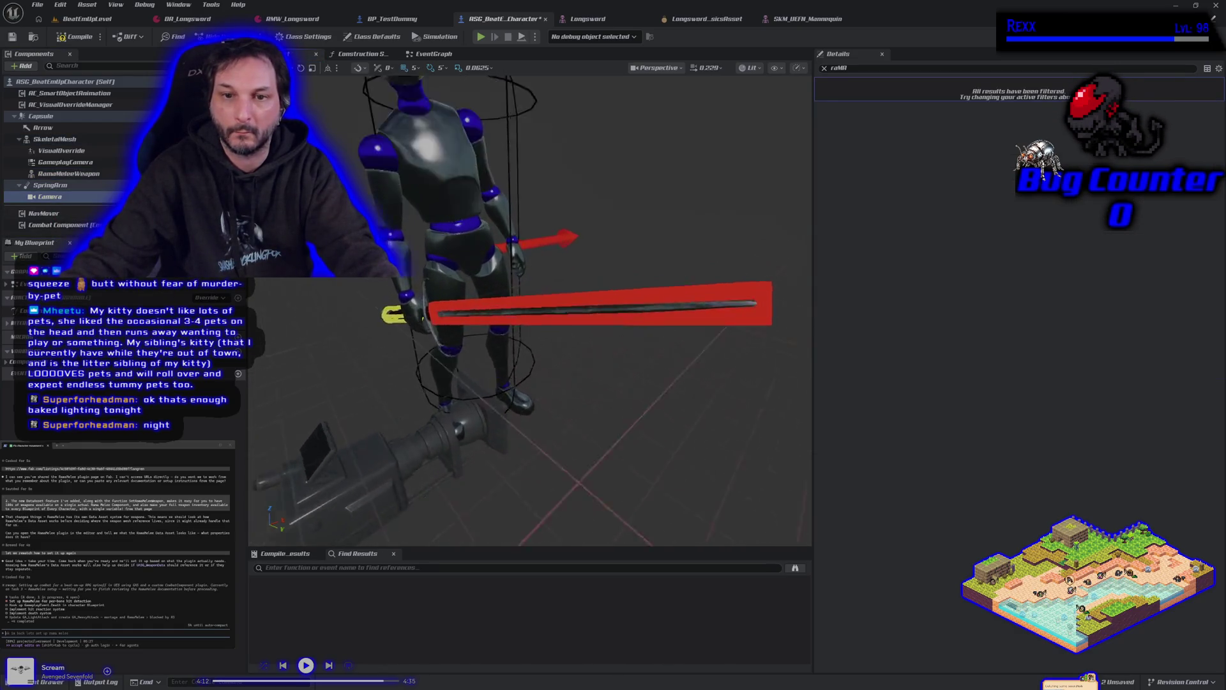
scroll(530, 310, "down", 2)
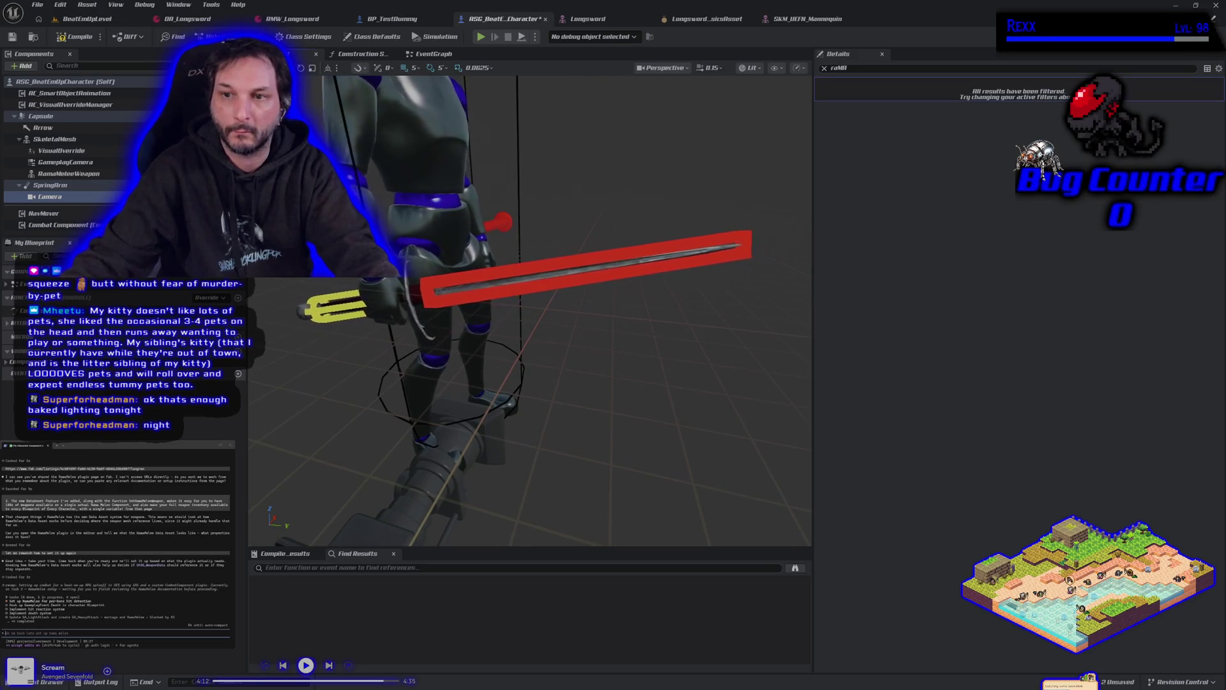
scroll(530, 309, "down", 5)
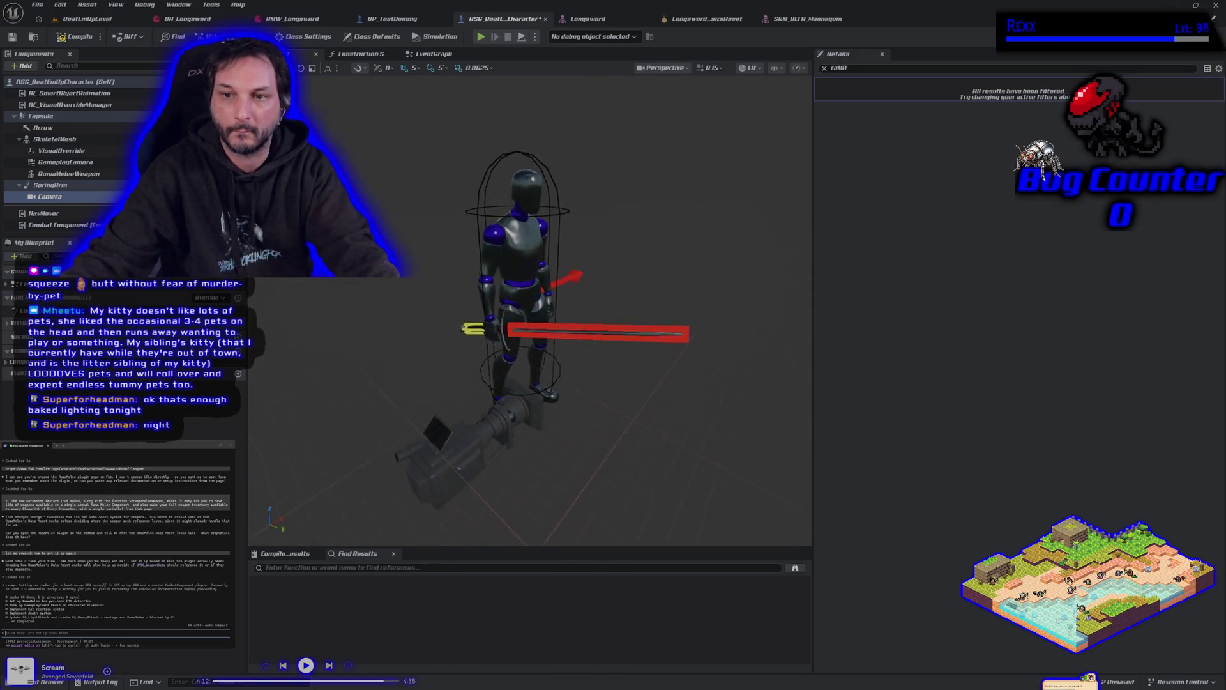
left_click_drag(447, 406, 503, 406)
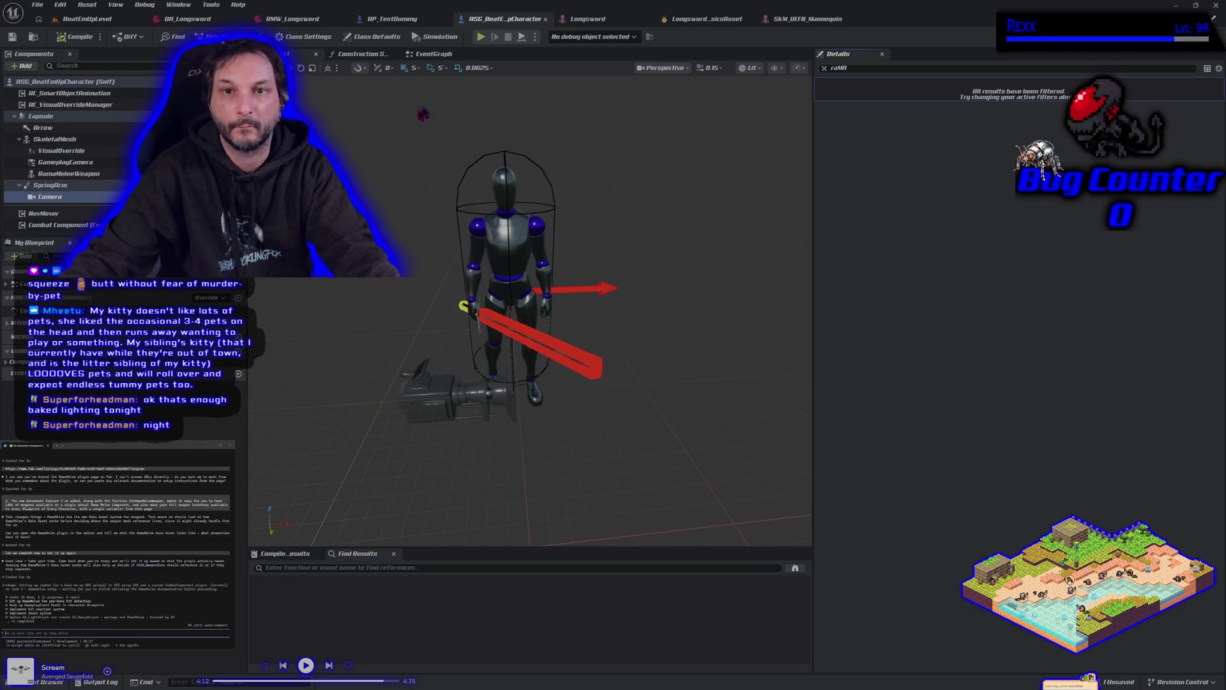
left_click(483, 38)
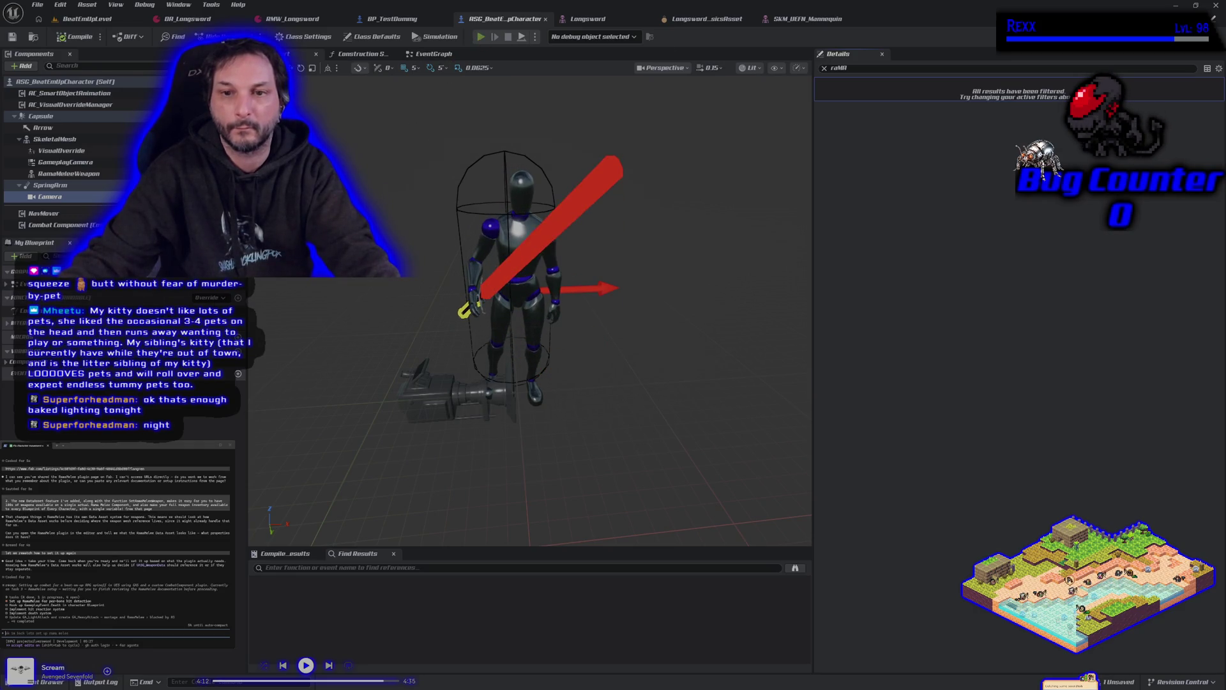
key("d")
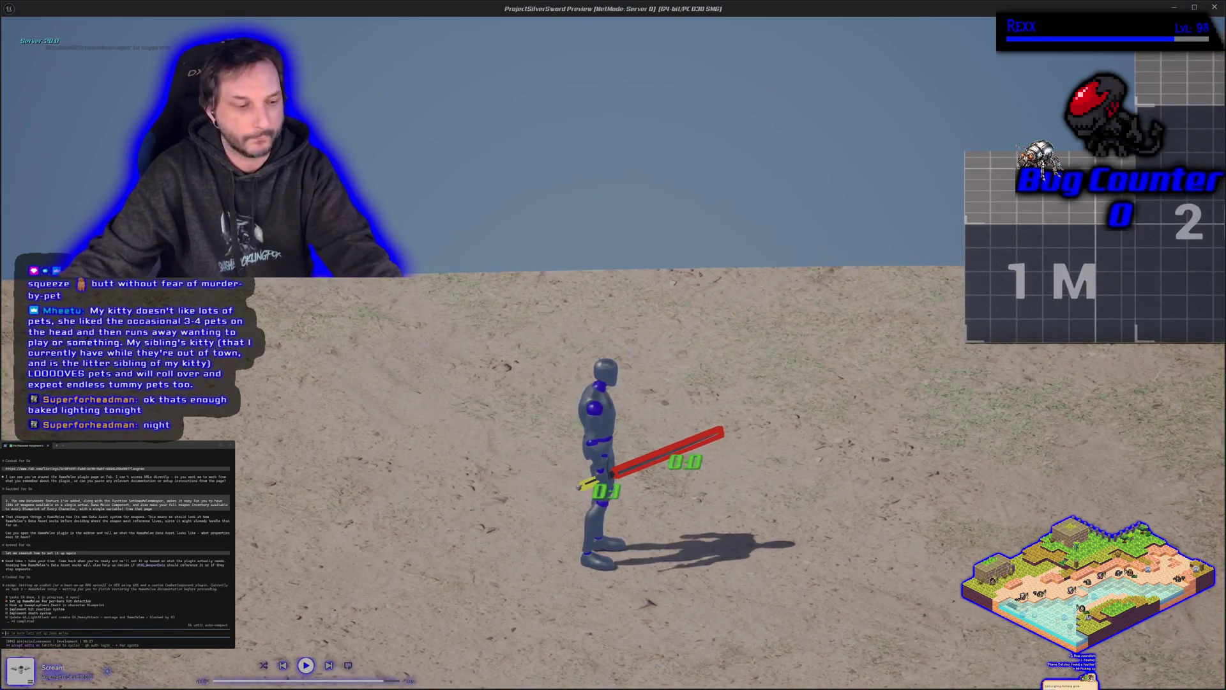
key("Escape")
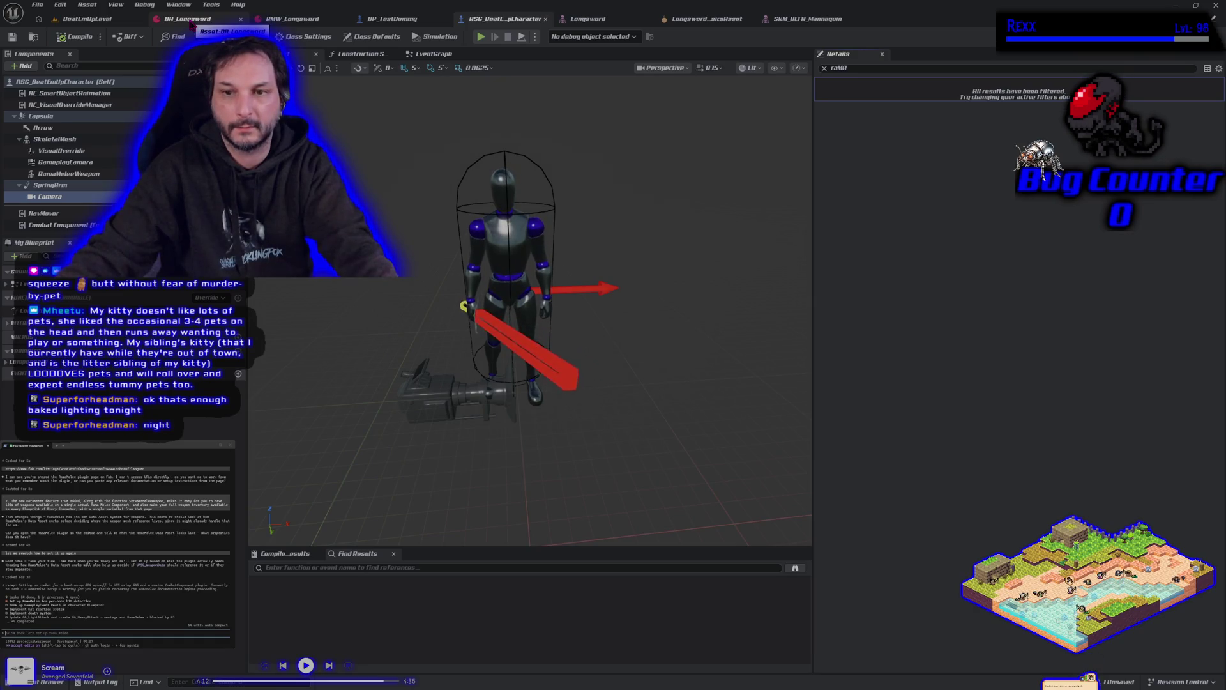
left_click(192, 20)
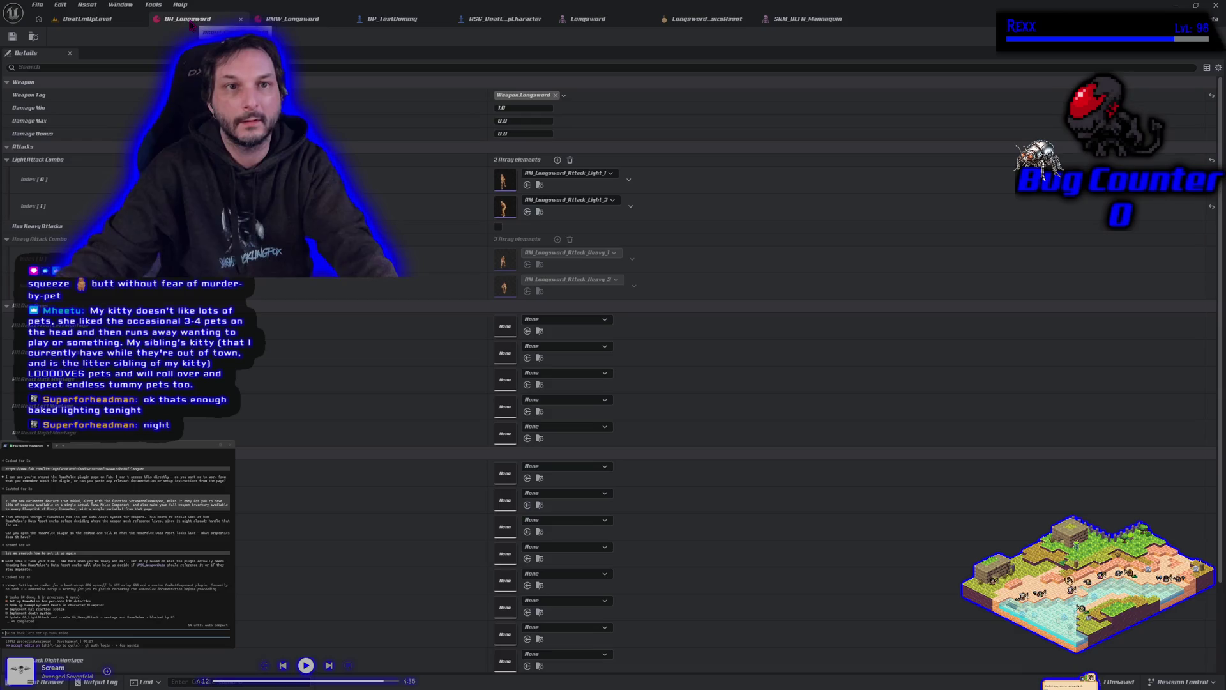
- On the character's RamaMeleeWeapon, enable Draw Shapes, Draw Shape Indices, Draw Sweeps and Draw Lines
left_click(84, 20)
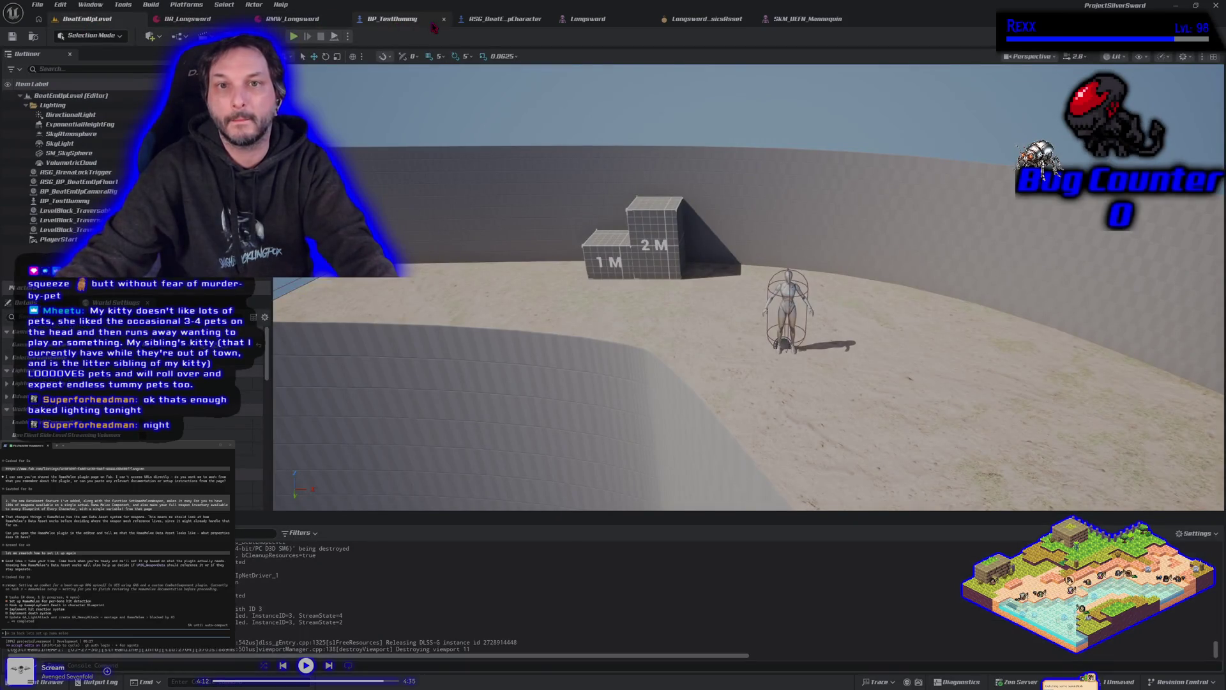
left_click(505, 19)
left_click(68, 173)
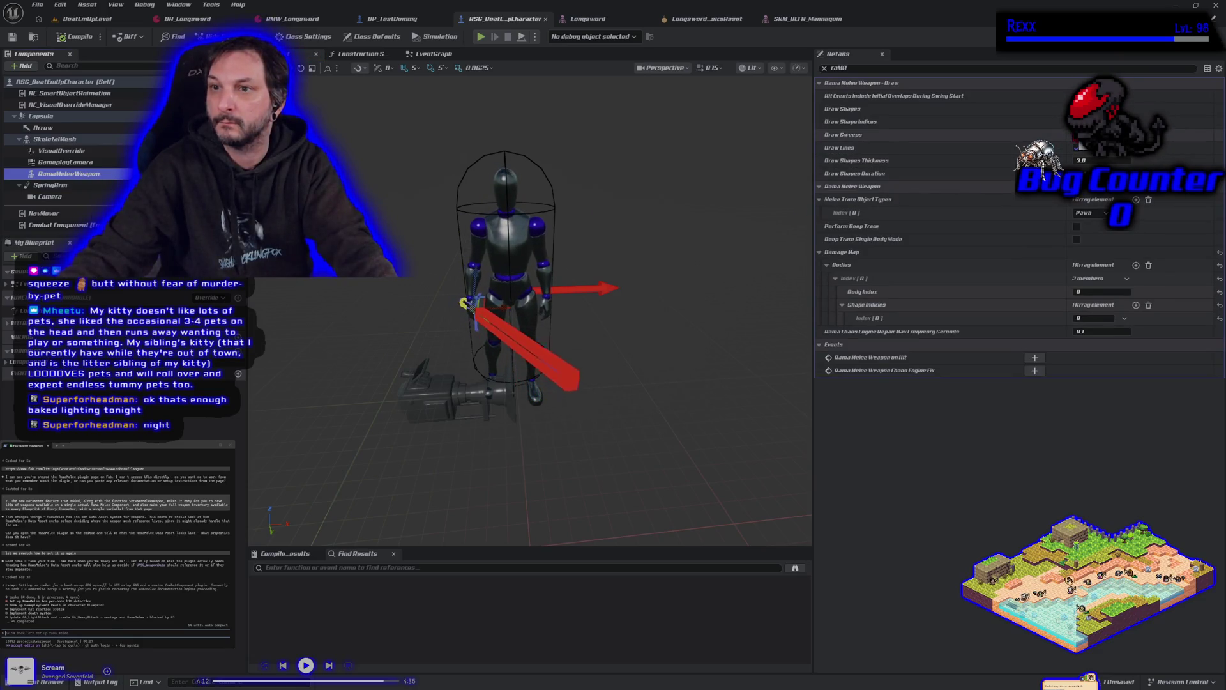
left_click(1077, 109)
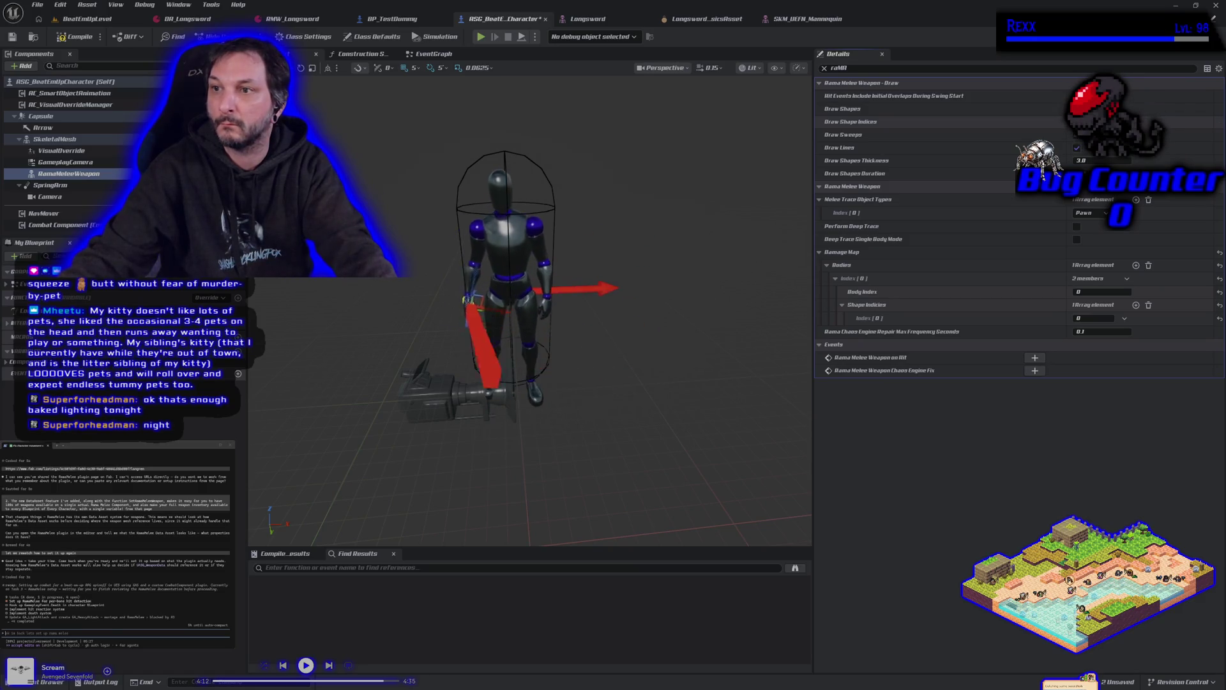
left_click(1076, 108)
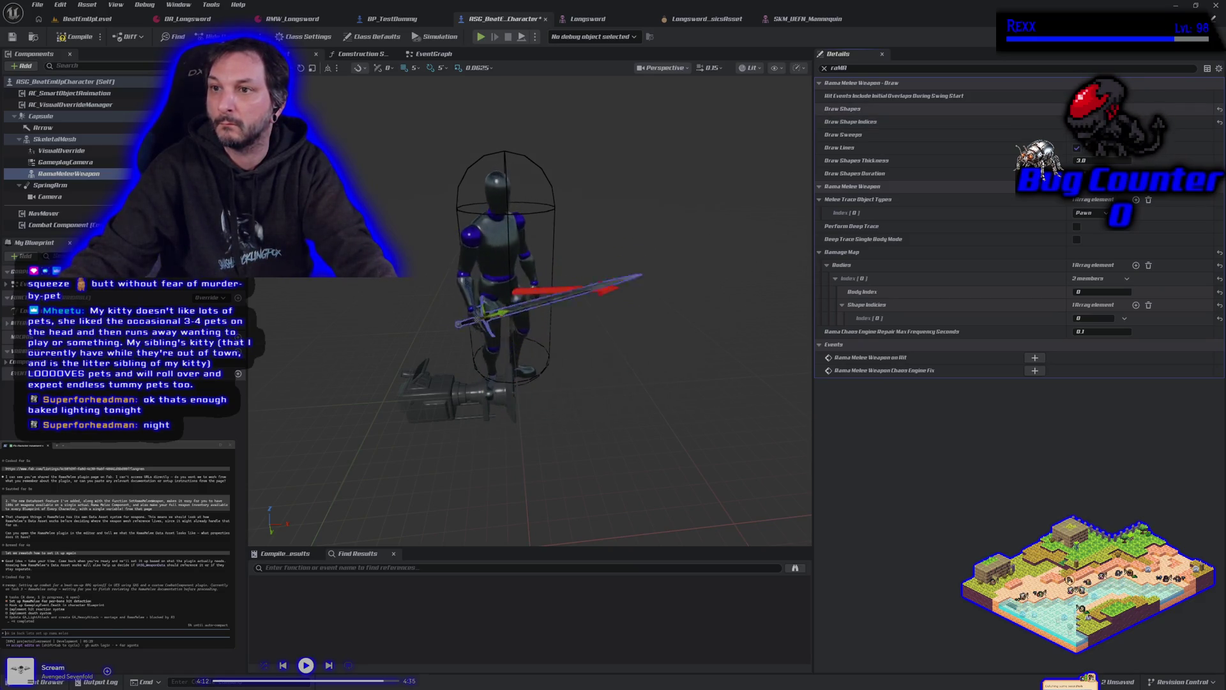
left_click(1077, 121)
left_click(1077, 134)
left_click(1077, 148)
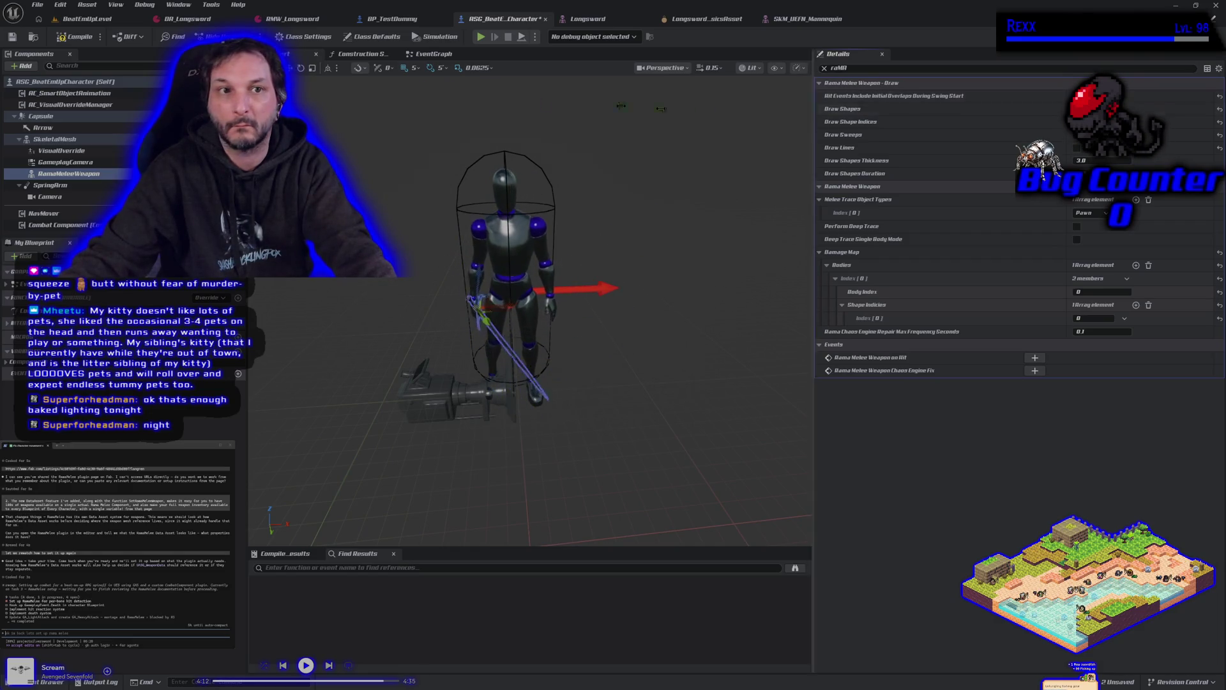
- Save all unsaved assets with File > Save All and start a play session
left_click(37, 5)
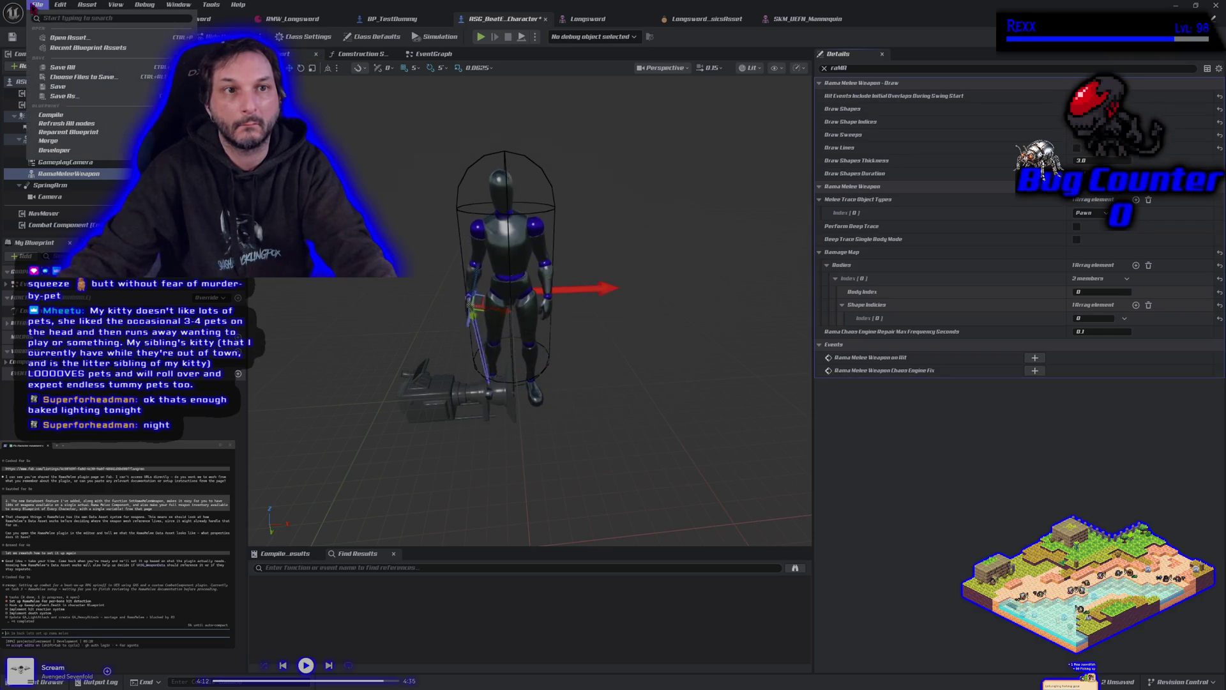
left_click(56, 67)
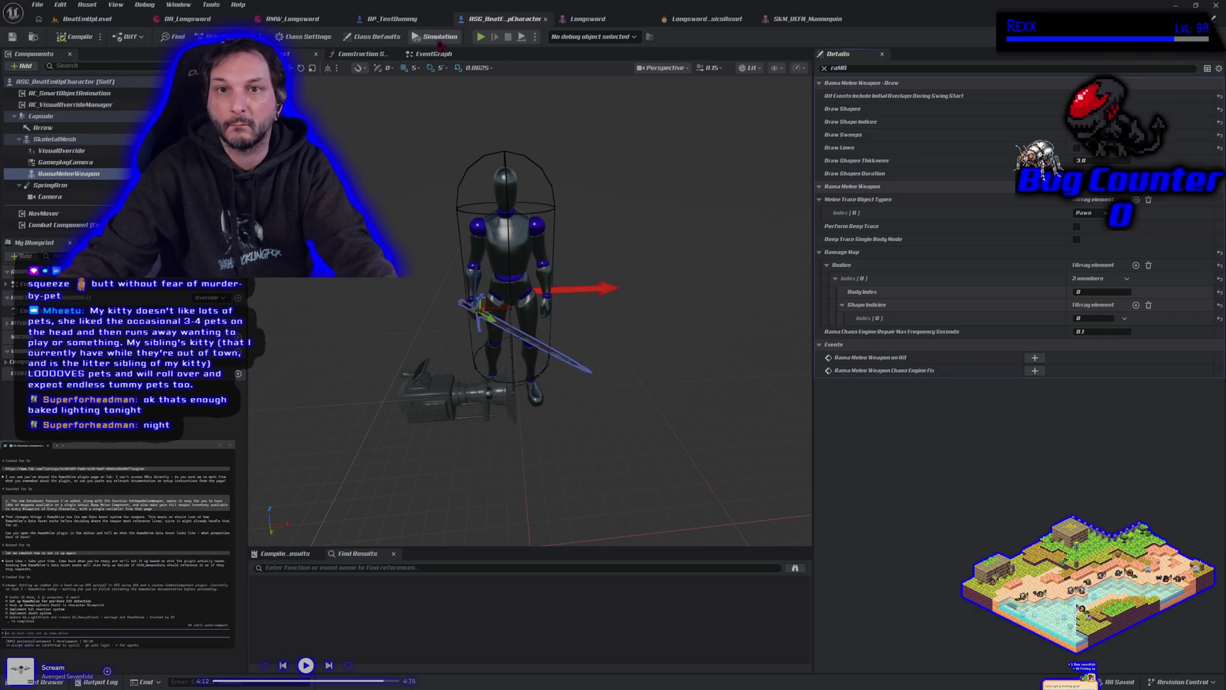
left_click(480, 38)
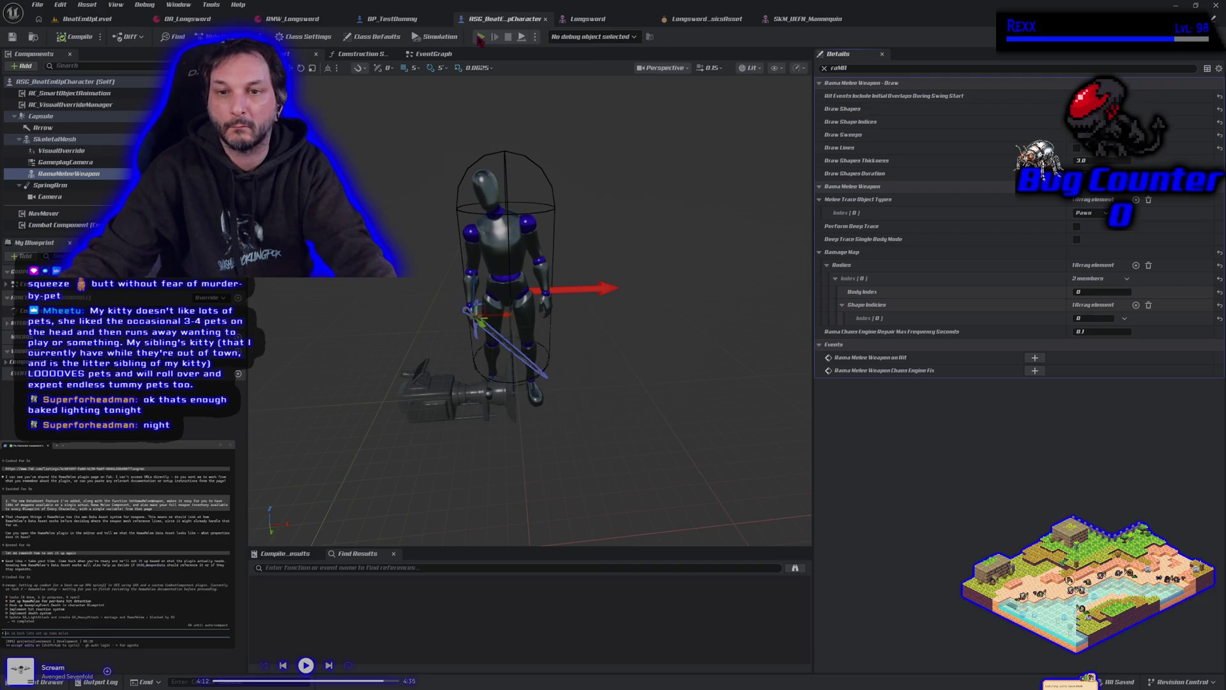
key("w")
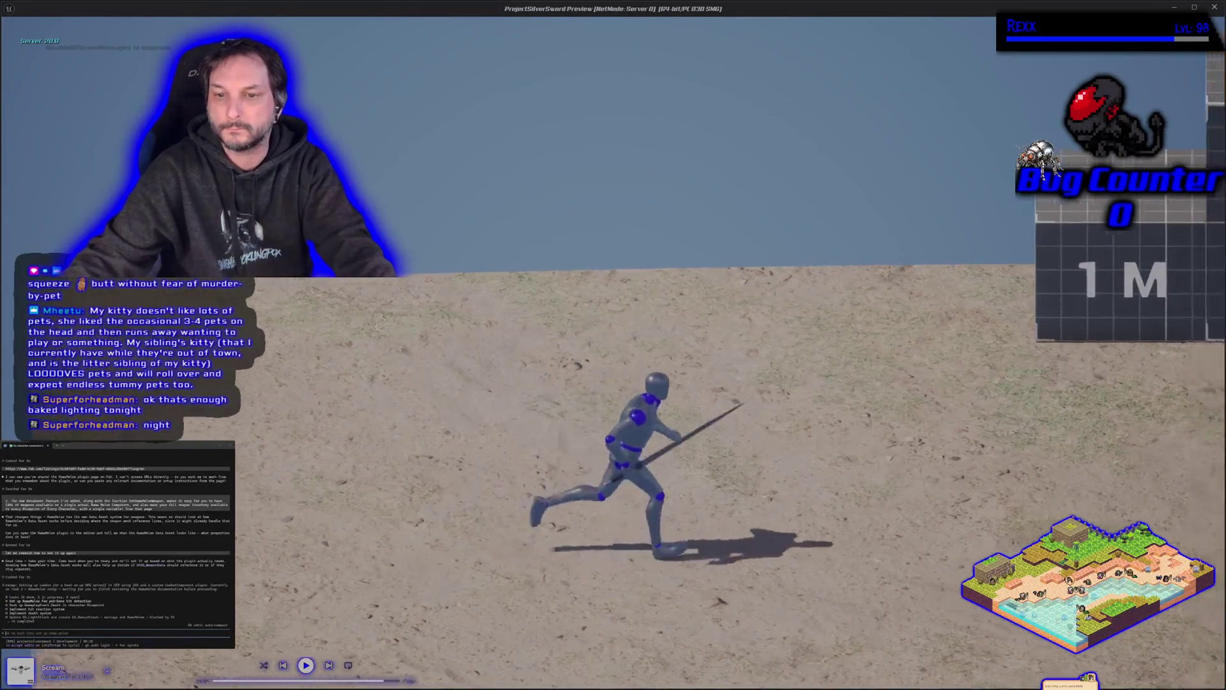
key("space")
key("space")
key("s")
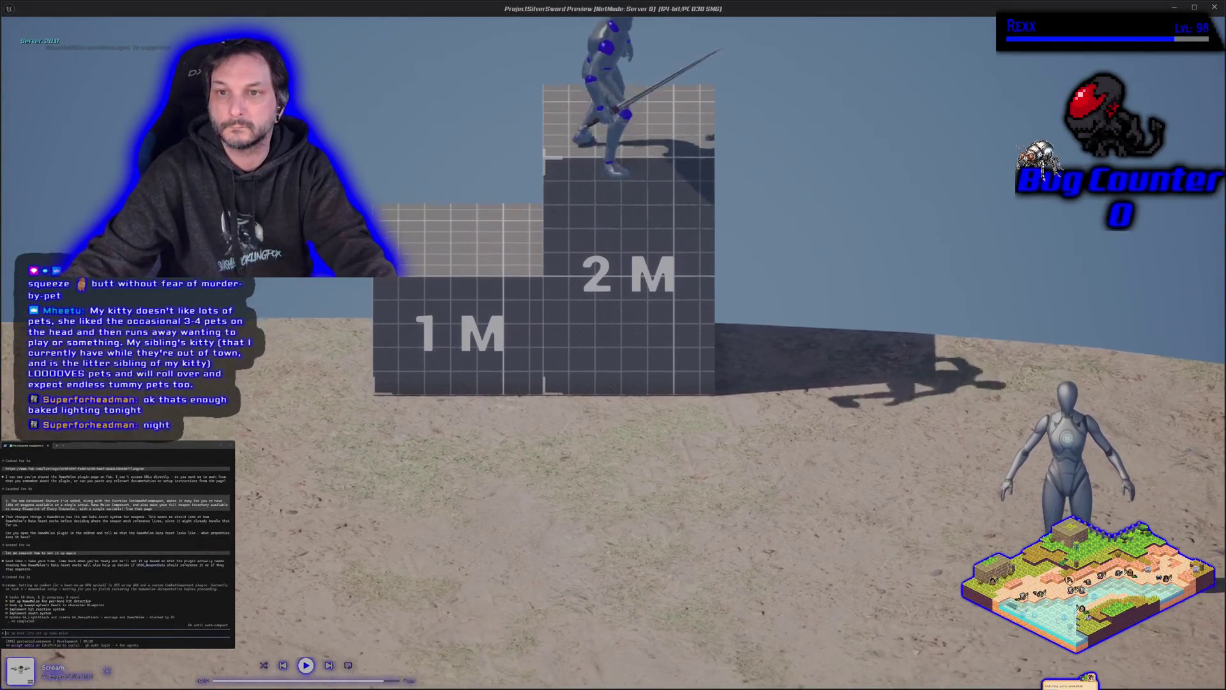
key("w")
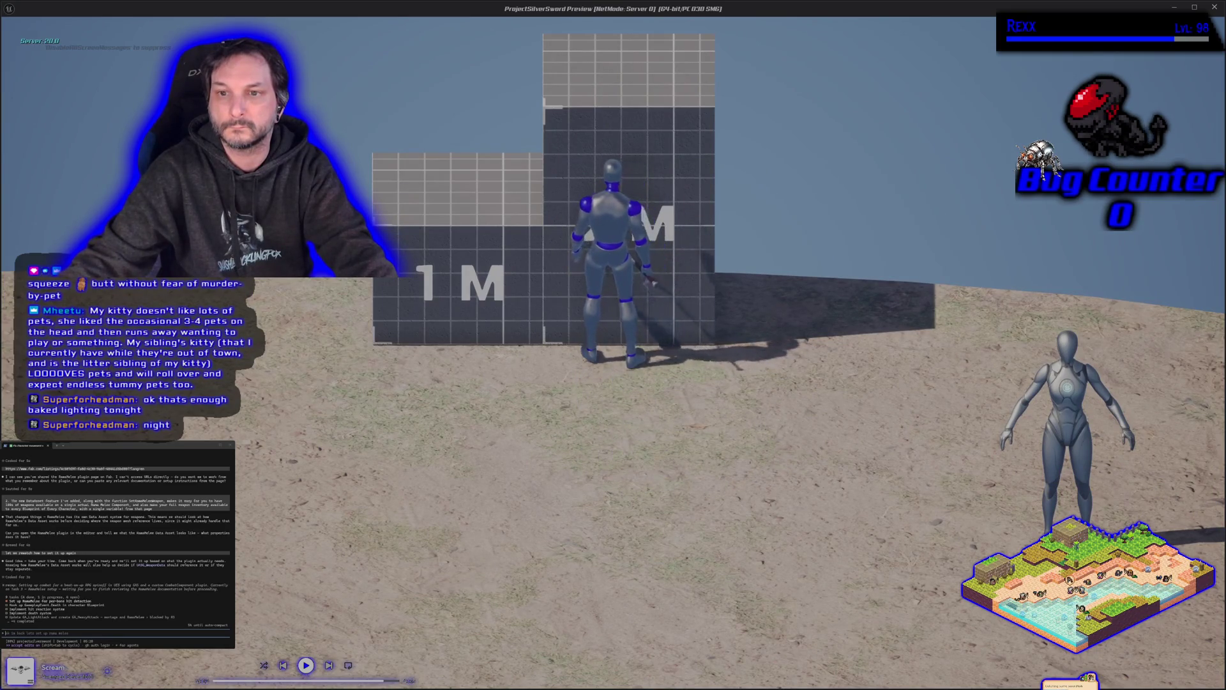
key("space")
key("a")
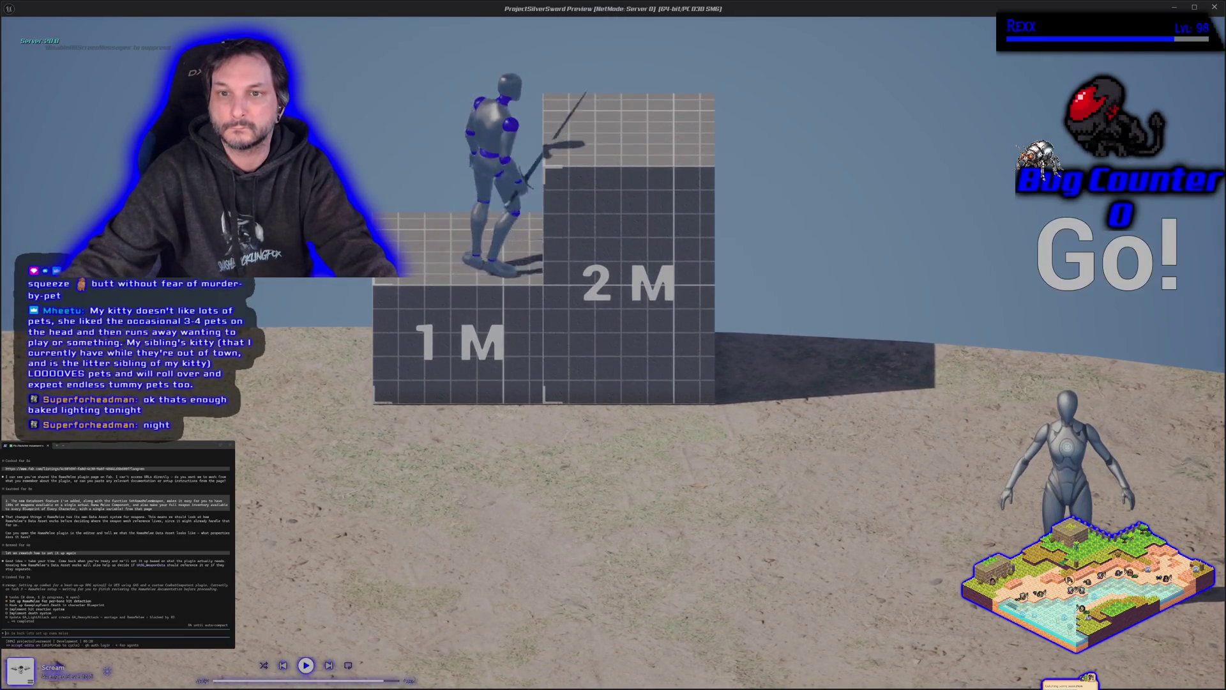
key("space")
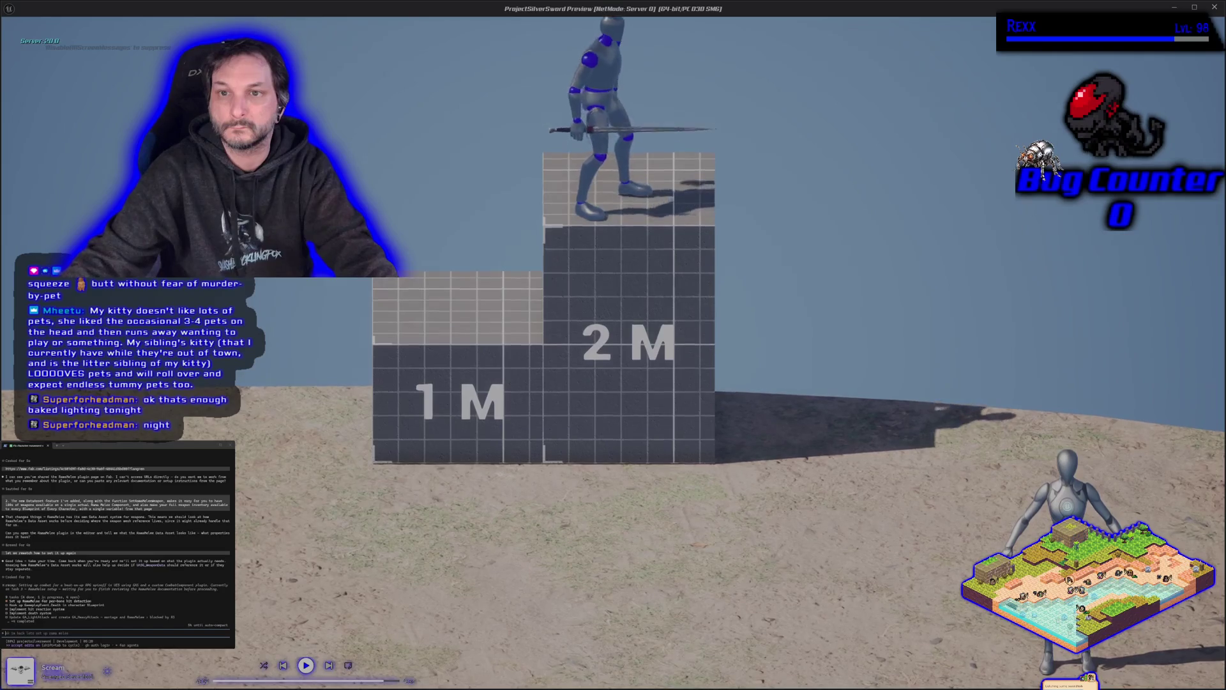
key("s")
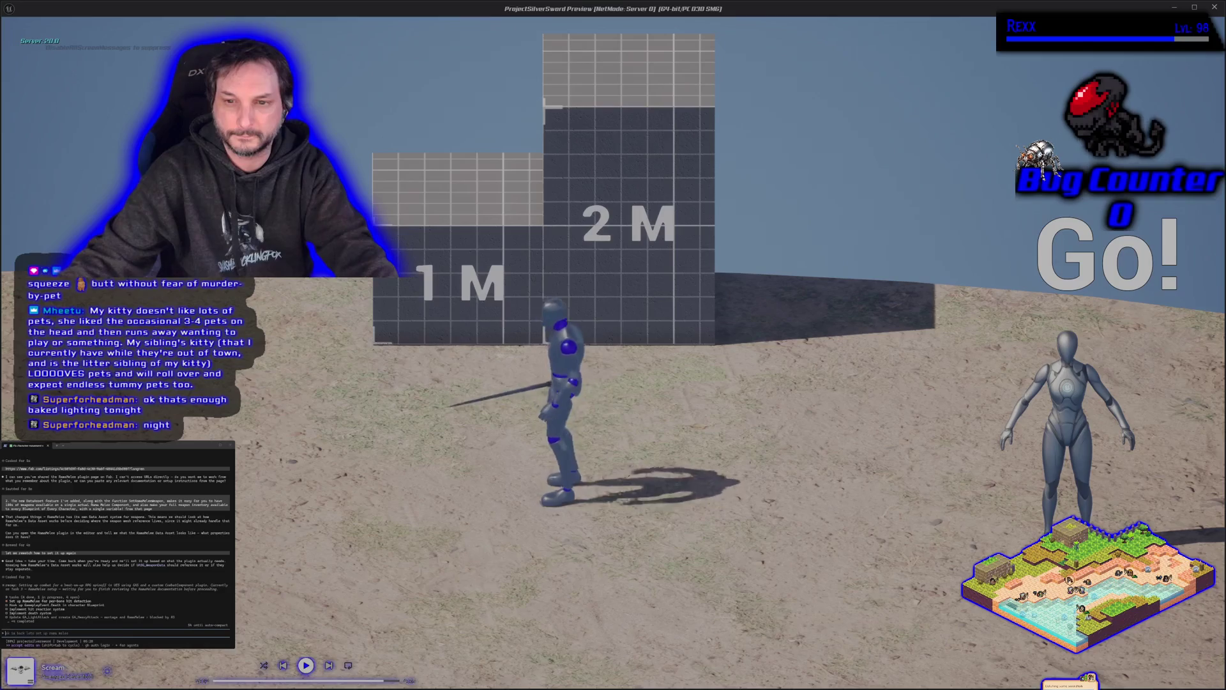
key("d")
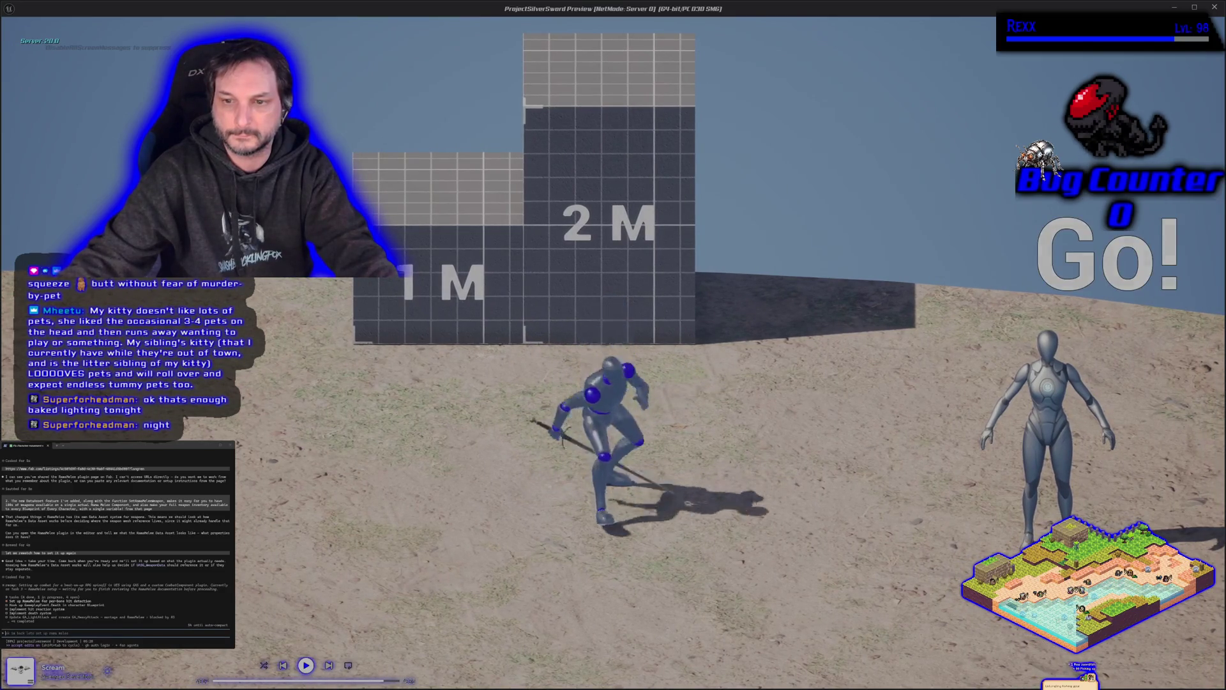
key("a")
key("d")
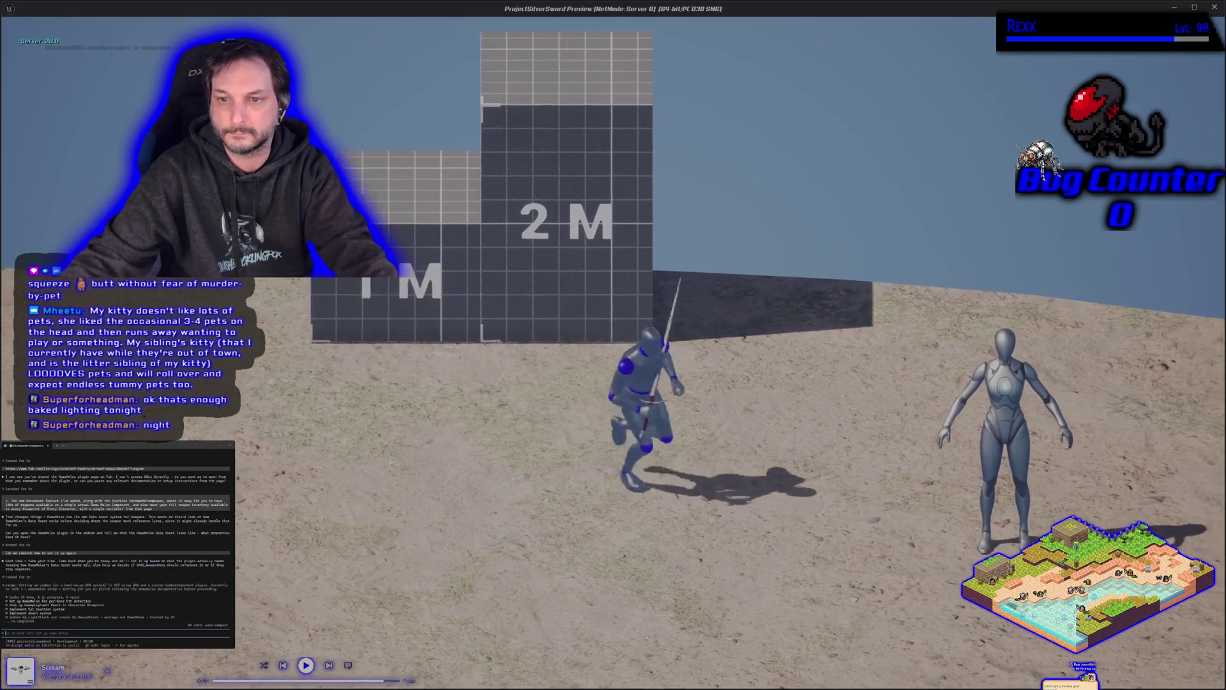
key("w")
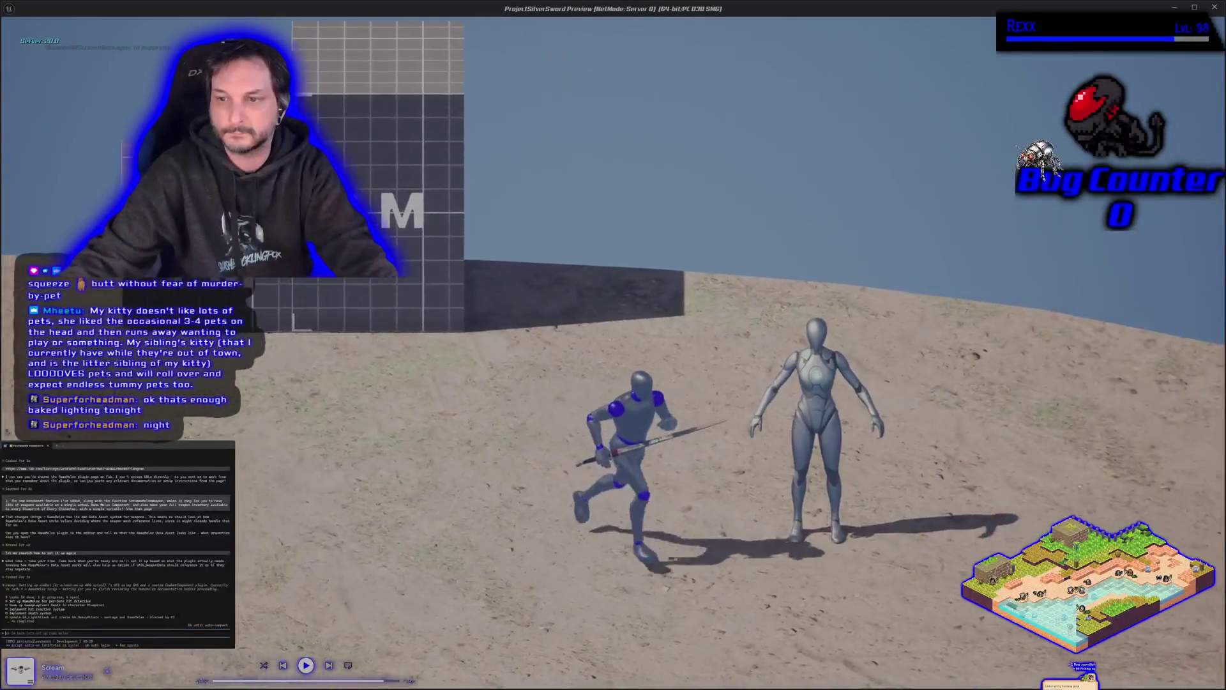
key("Escape")
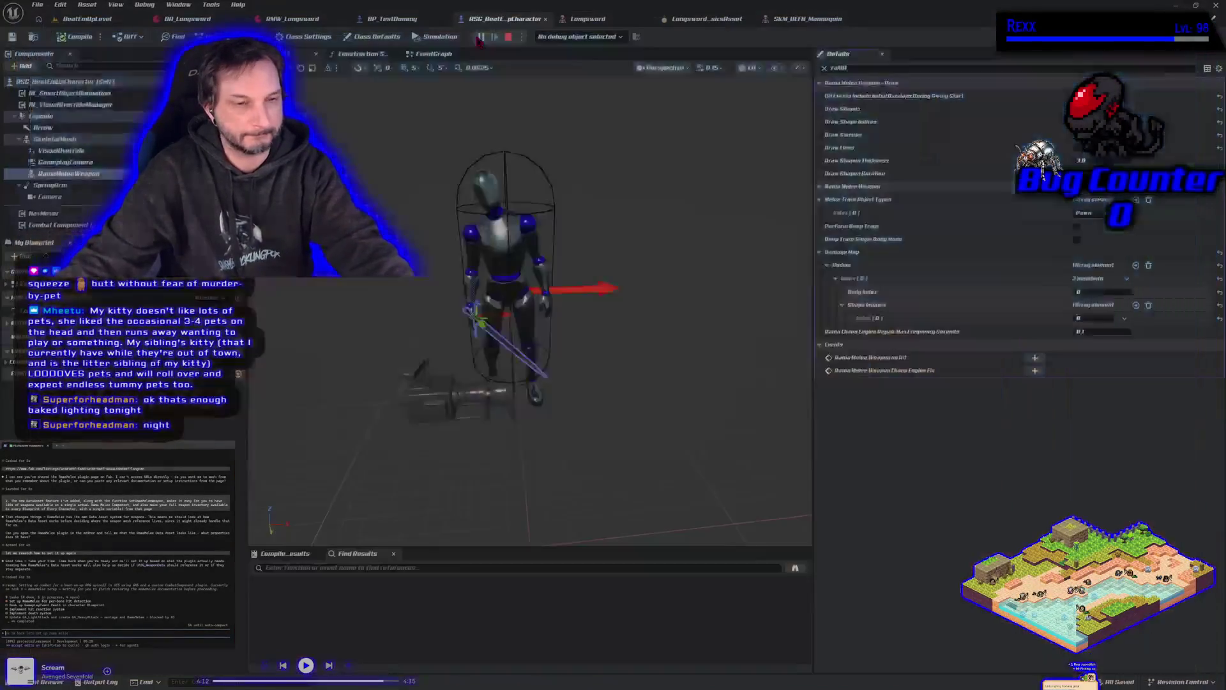
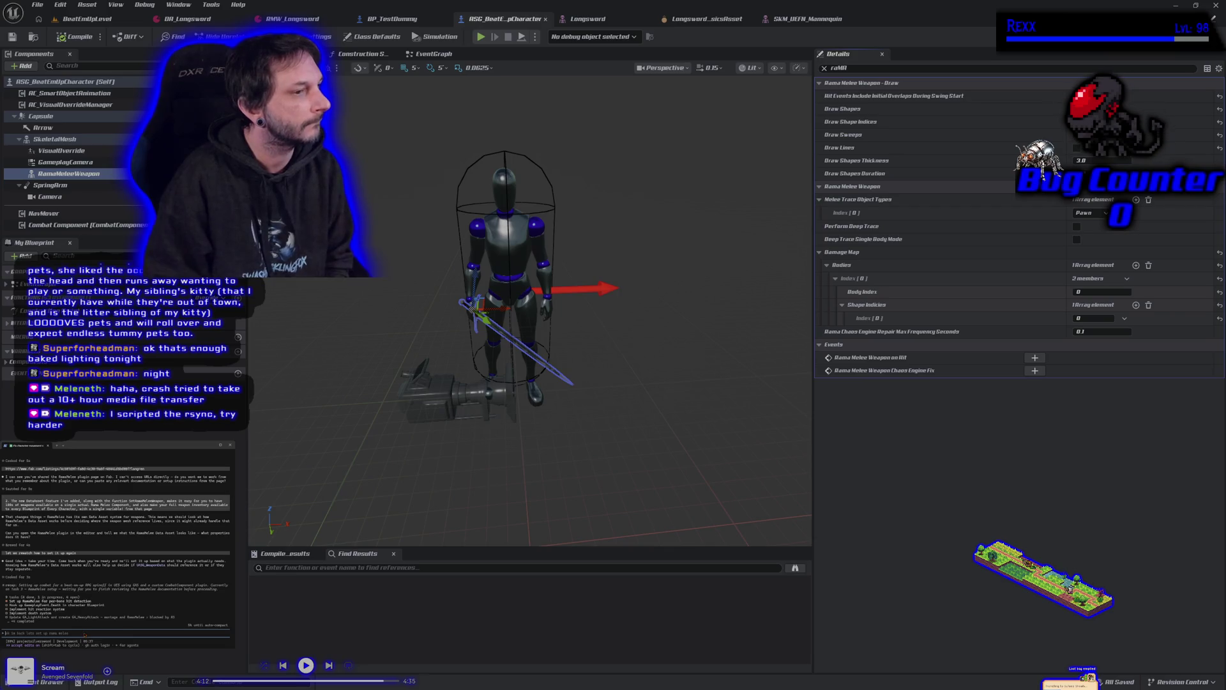
- Send Claude Code the request to read the RamaMelee plugin in the project and study it
type("can you just ch")
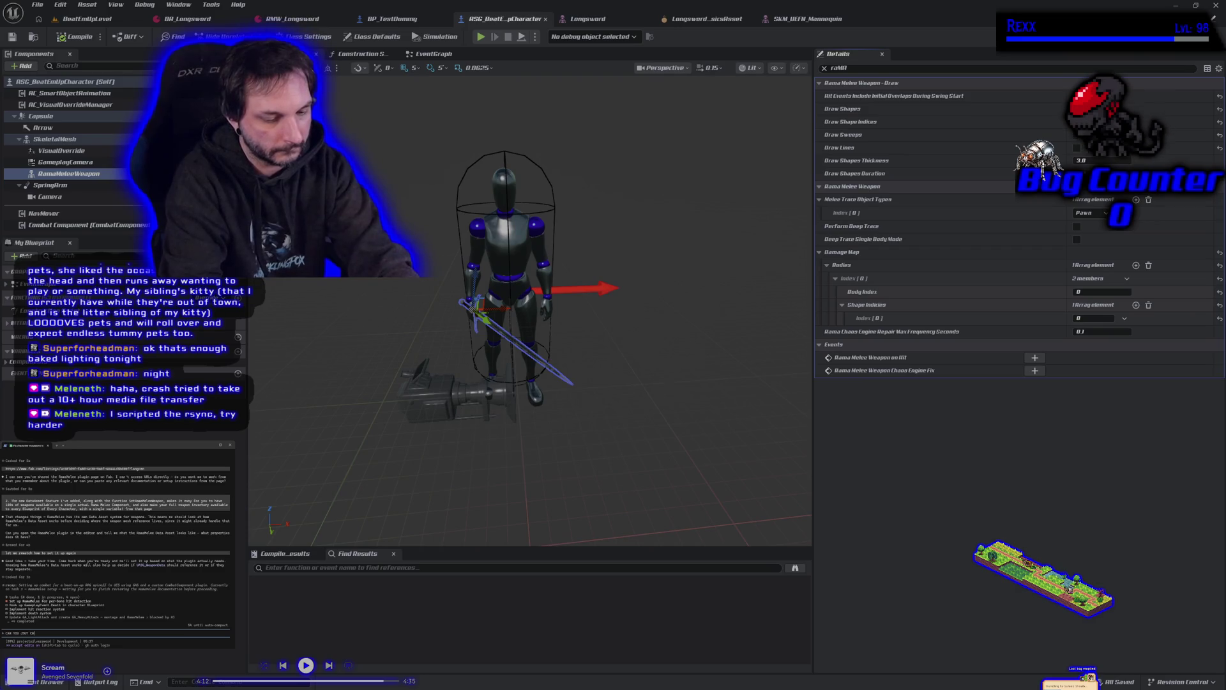
type("ok be back lets set up rama melee")
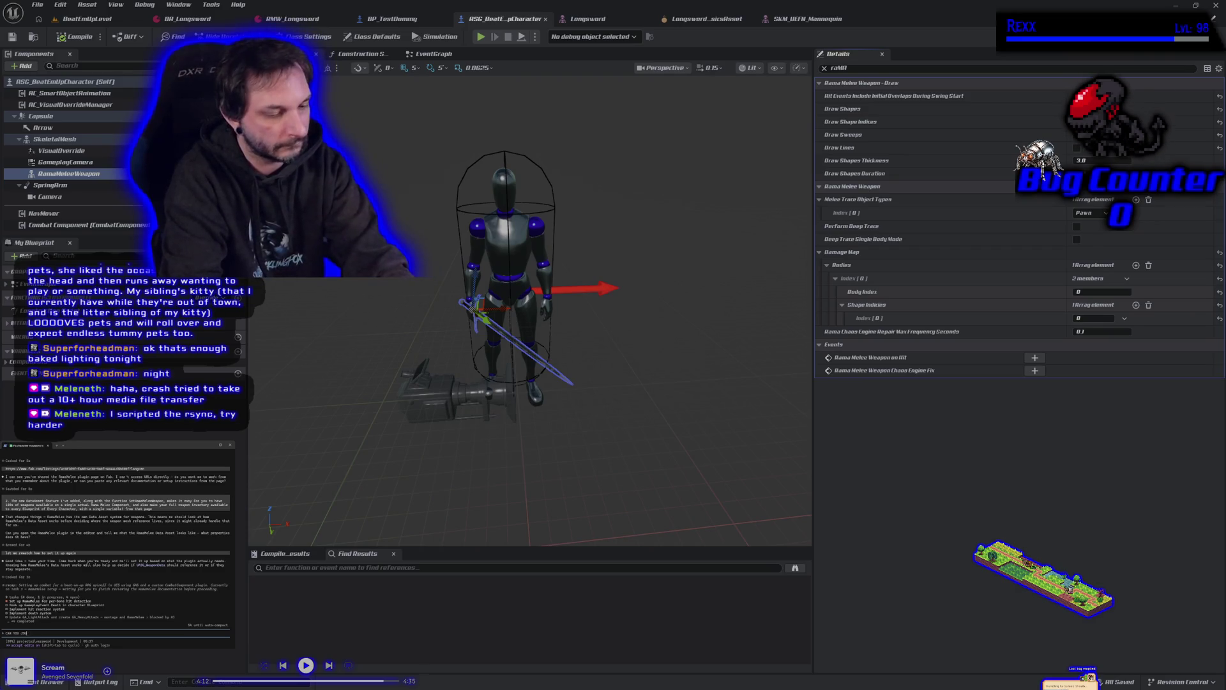
type("ad the plugin in my projec")
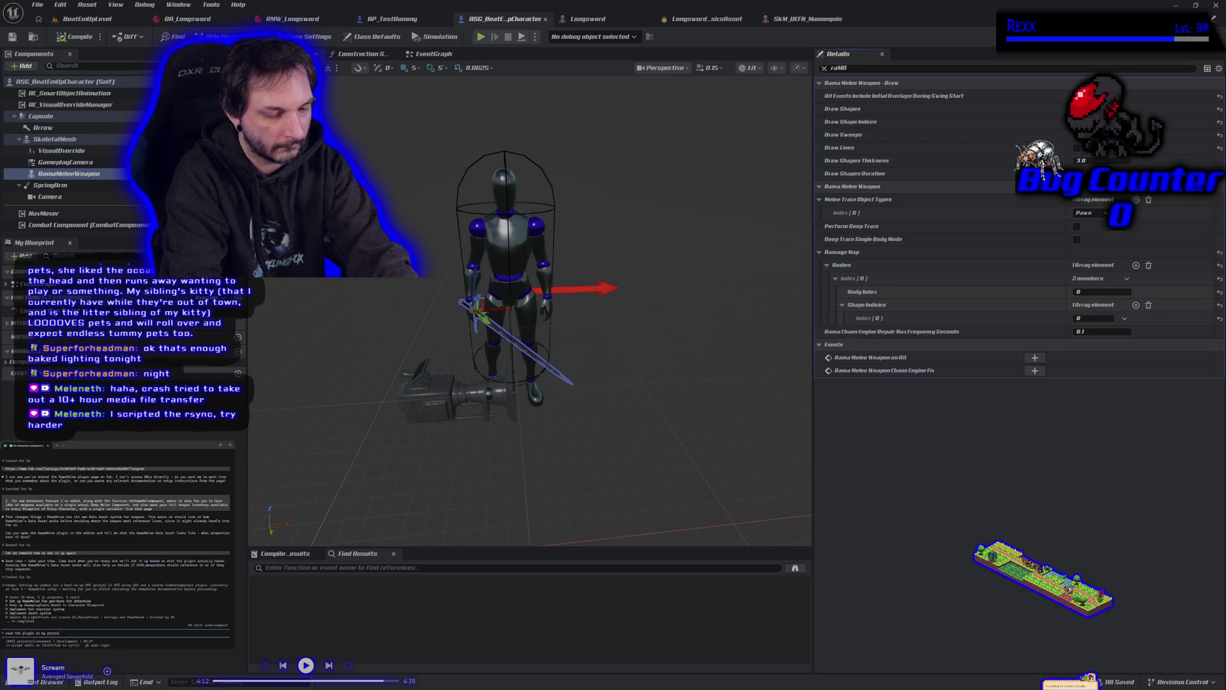
type("t RamaMele")
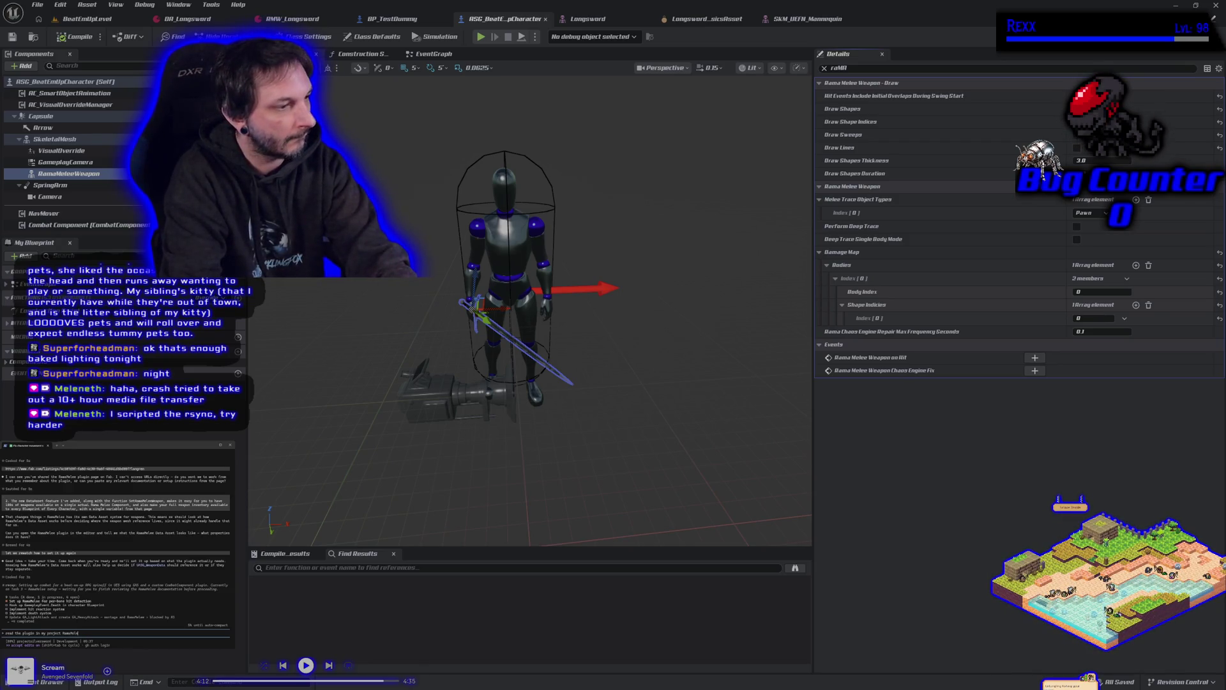
type("e and study it")
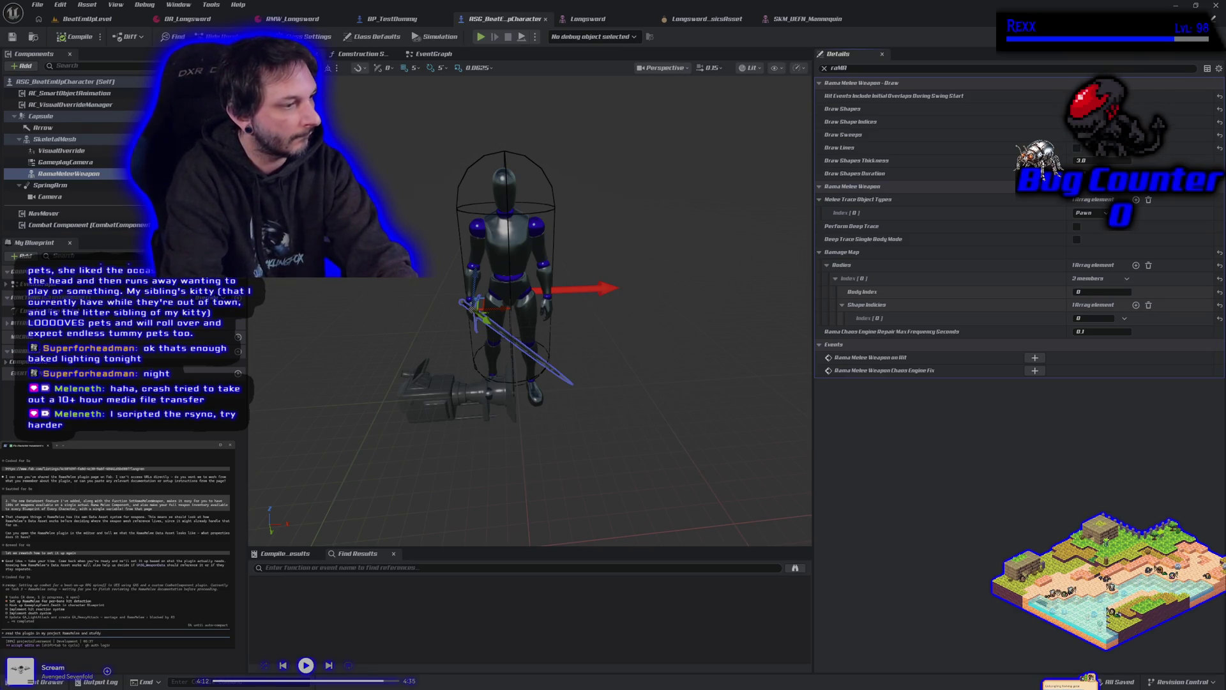
key("Return")
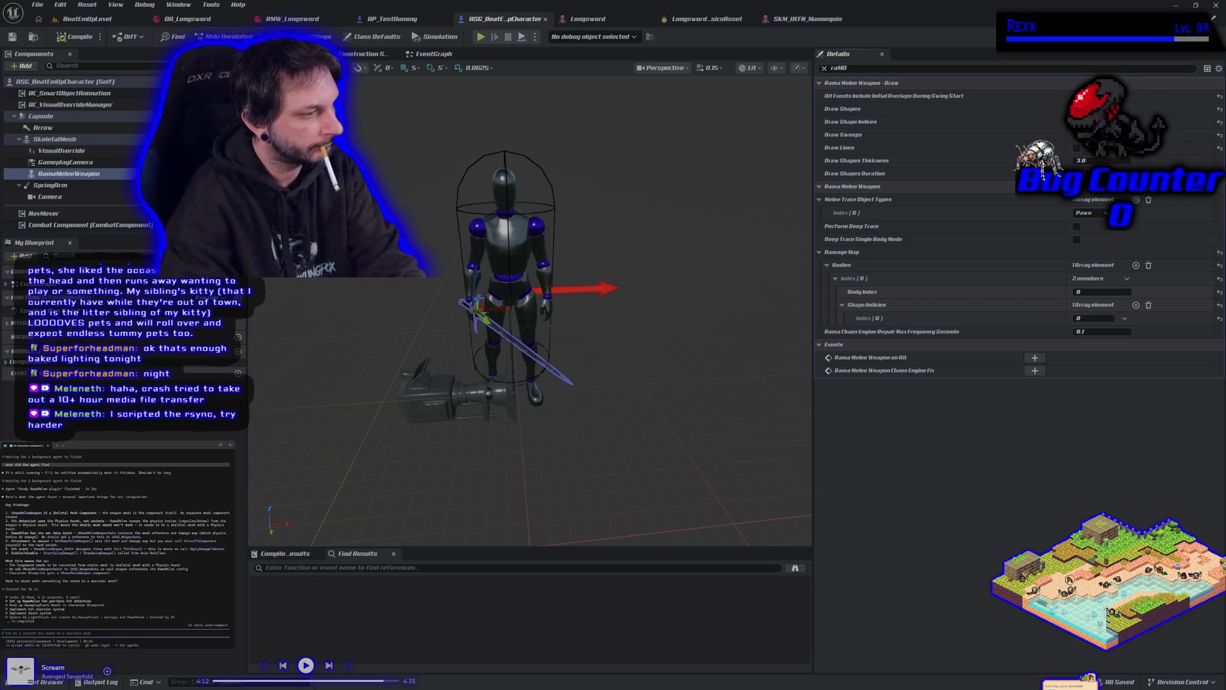
- Start a reply saying the weapon is already converted to a skeletal mesh, removing the damage-map wording
type("I already")
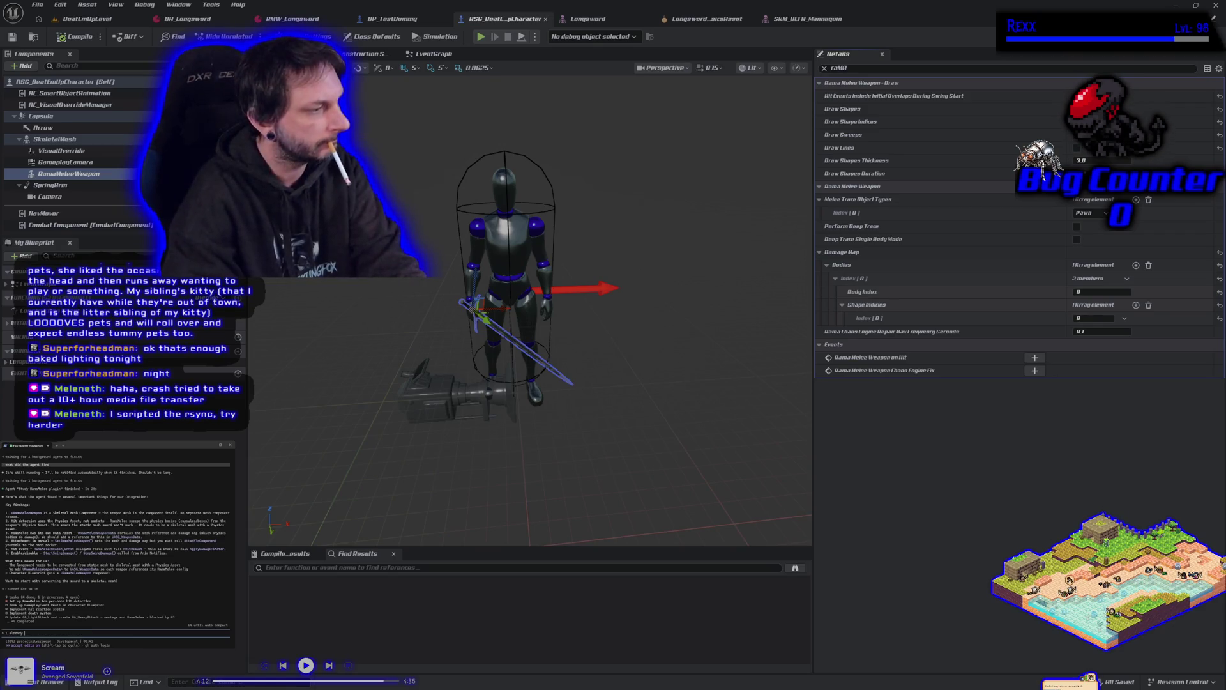
type(" converted")
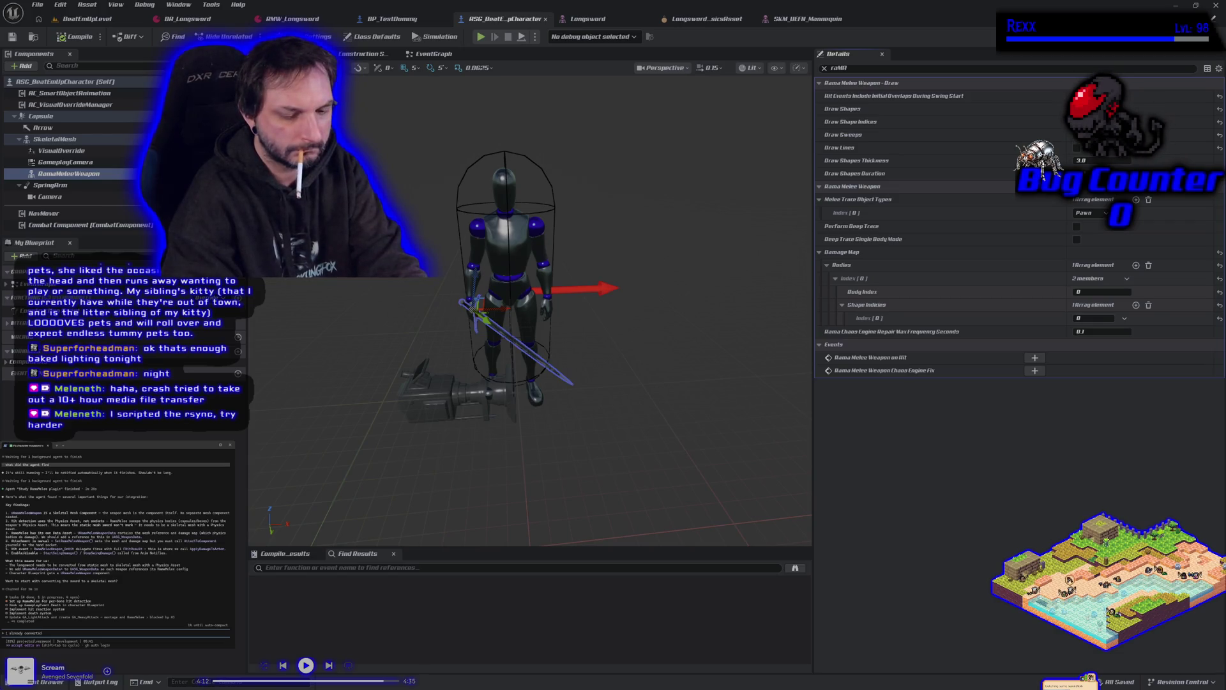
type("et")
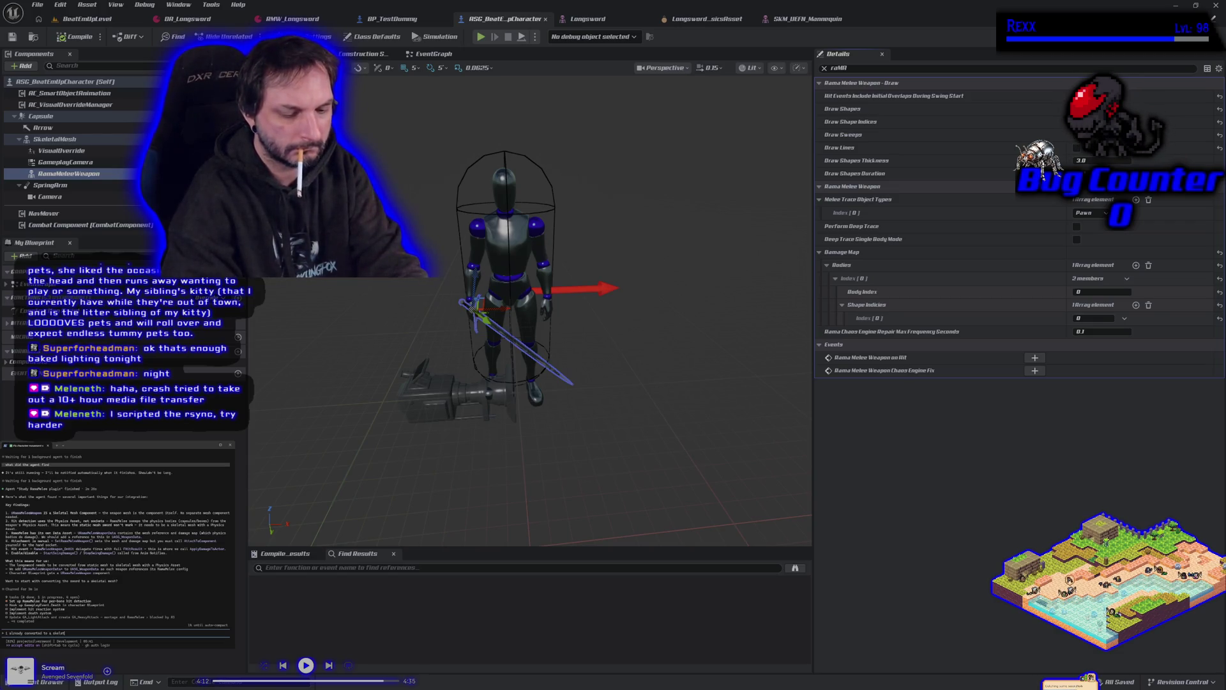
type("al mesh and set u")
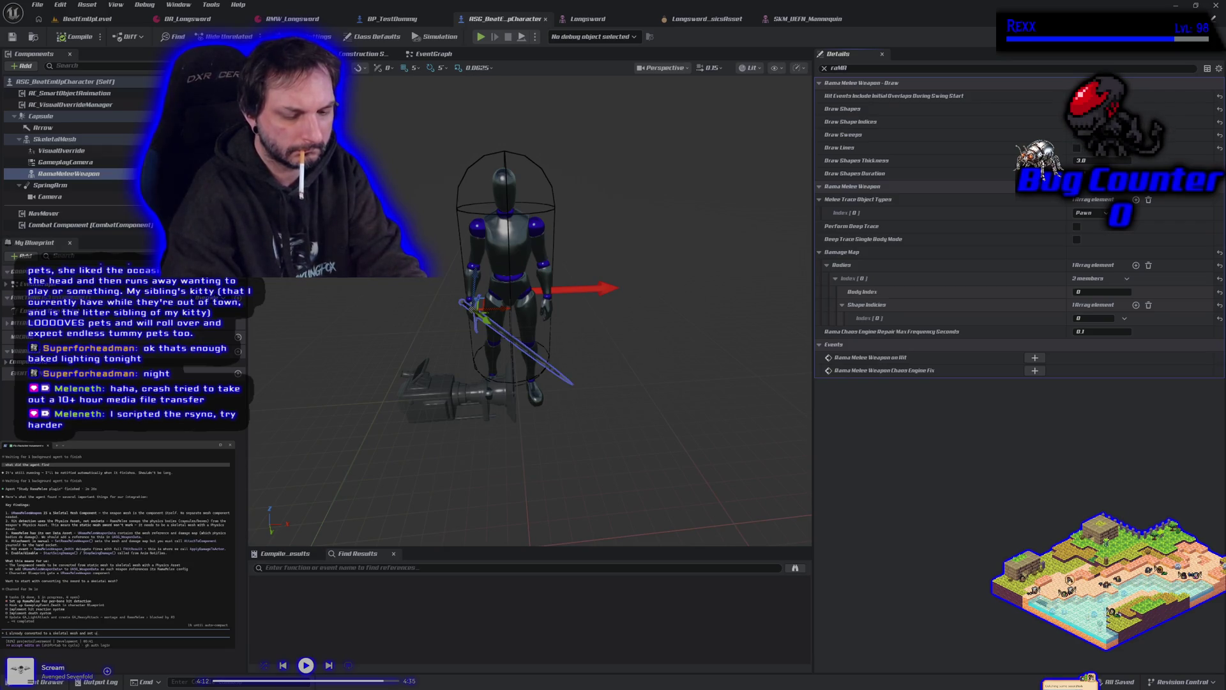
type("p the damage map")
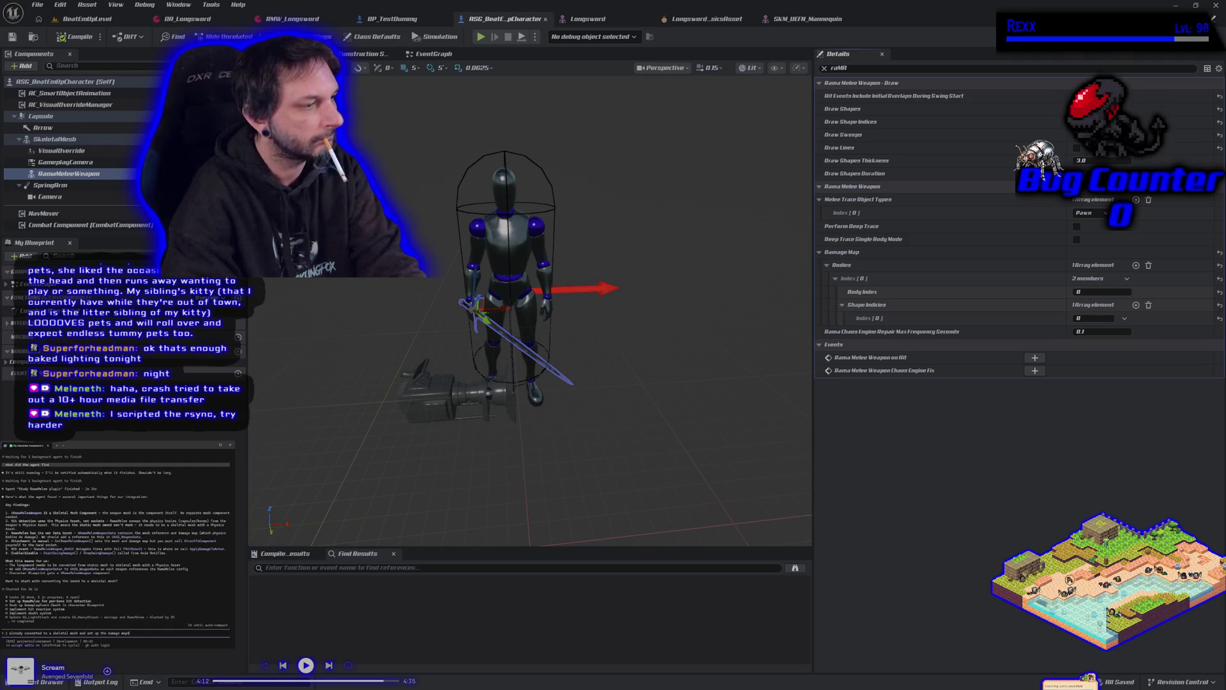
type(". ")
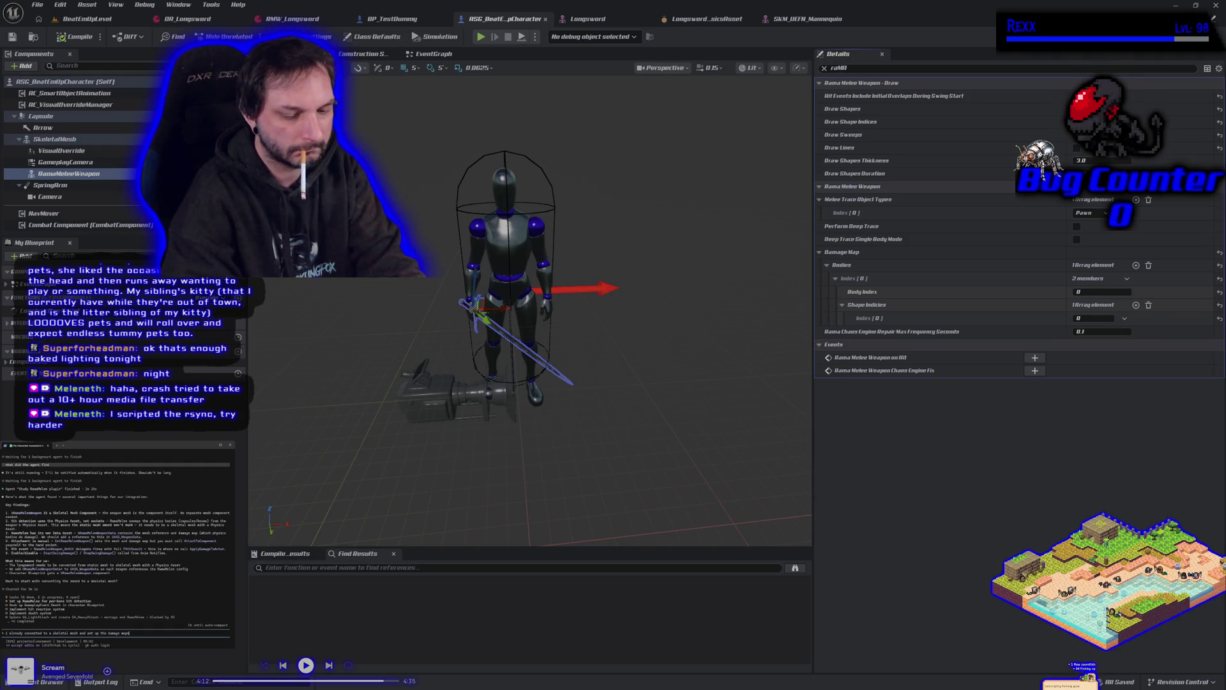
type("I d")
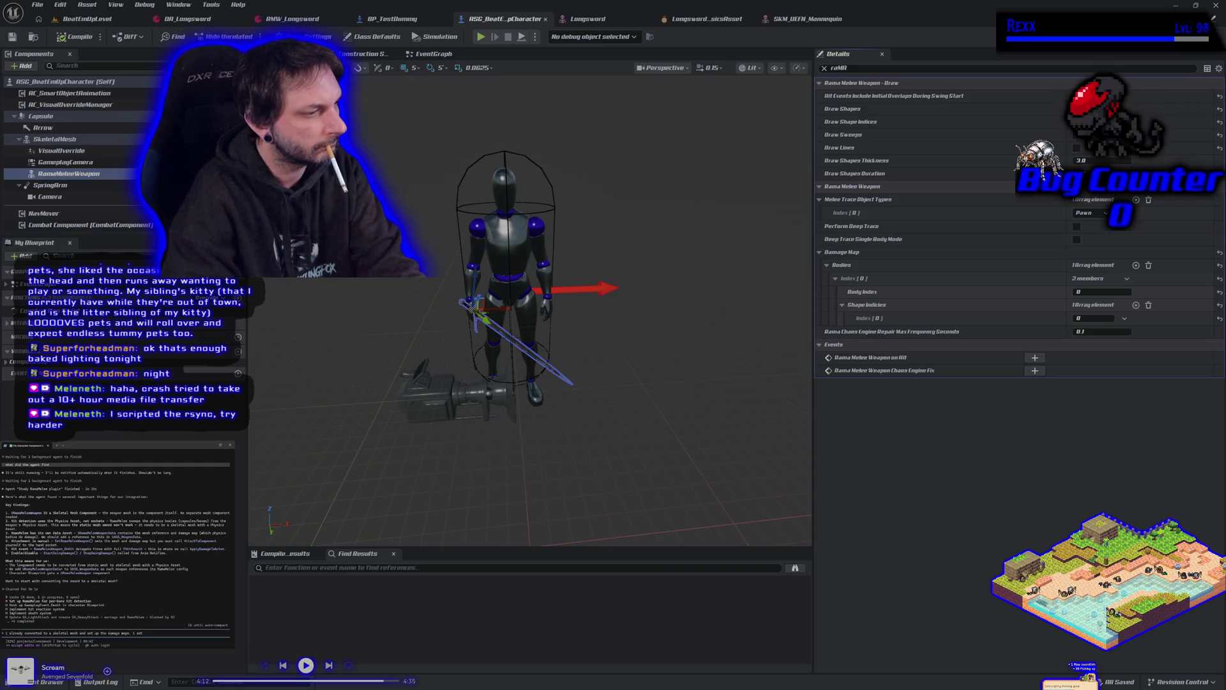
key("BackSpace")
key("BackSpace")
key("BackSpace")
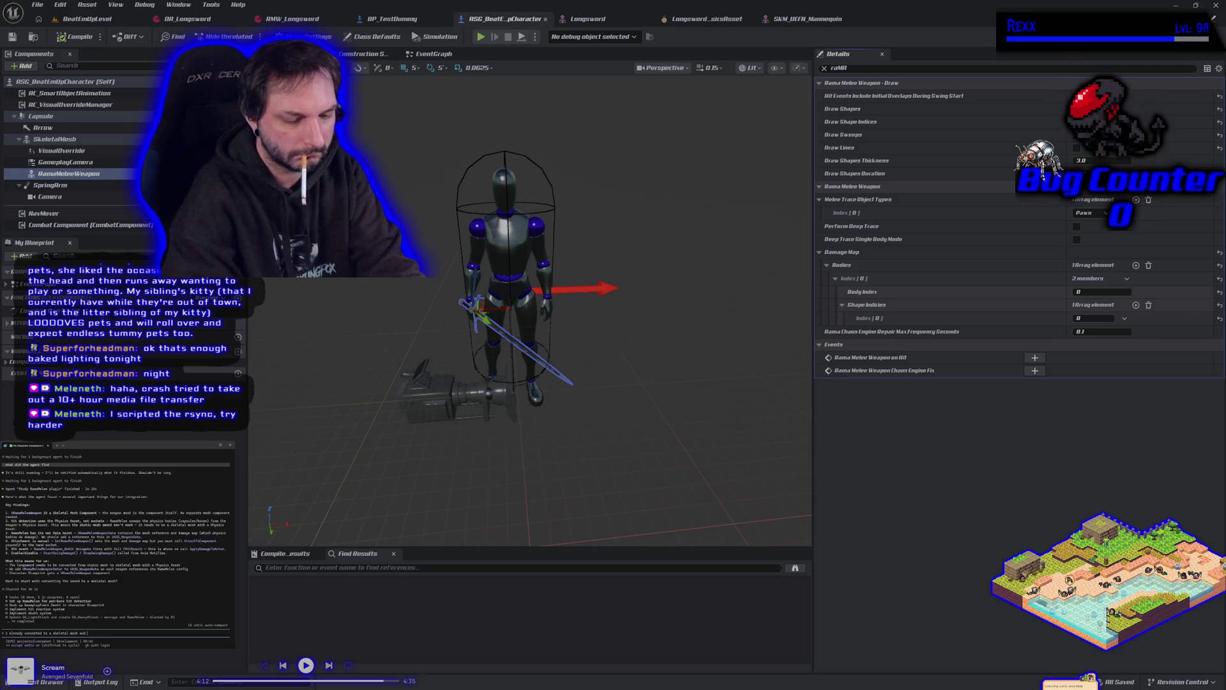
- Send the reply noting physics bodies are set up and asking 'did you also notice there is a weapon data asset?'
type("hysics bodies.")
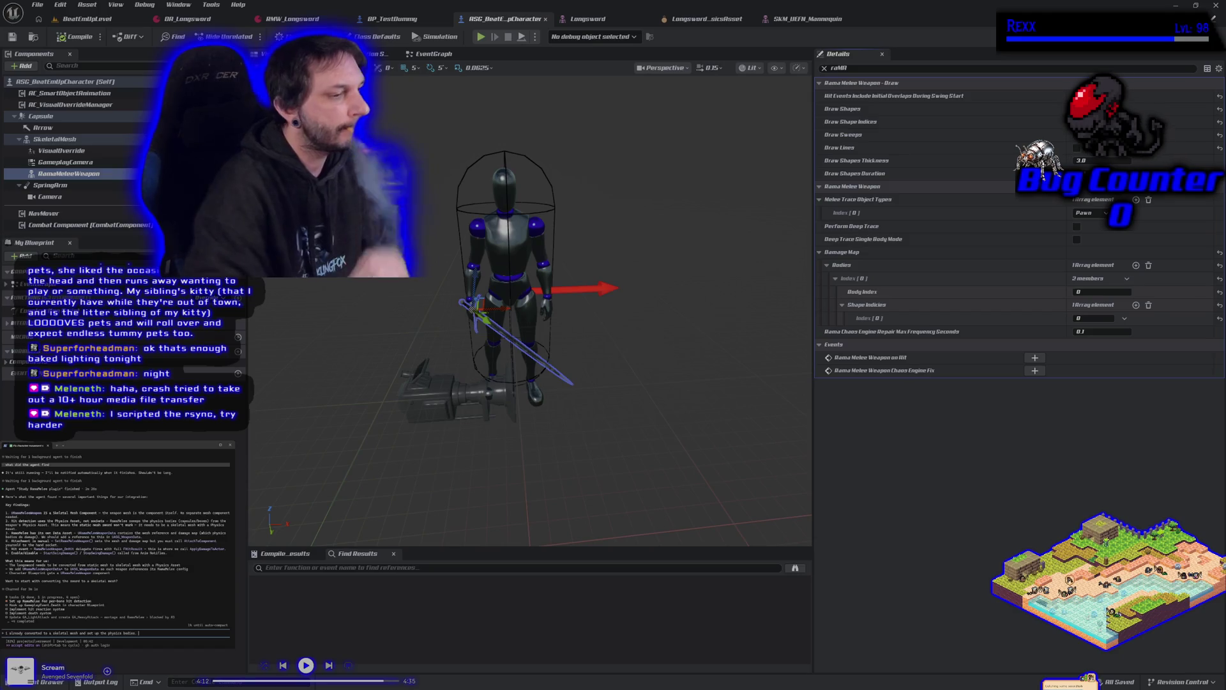
type("did you also notice there is a")
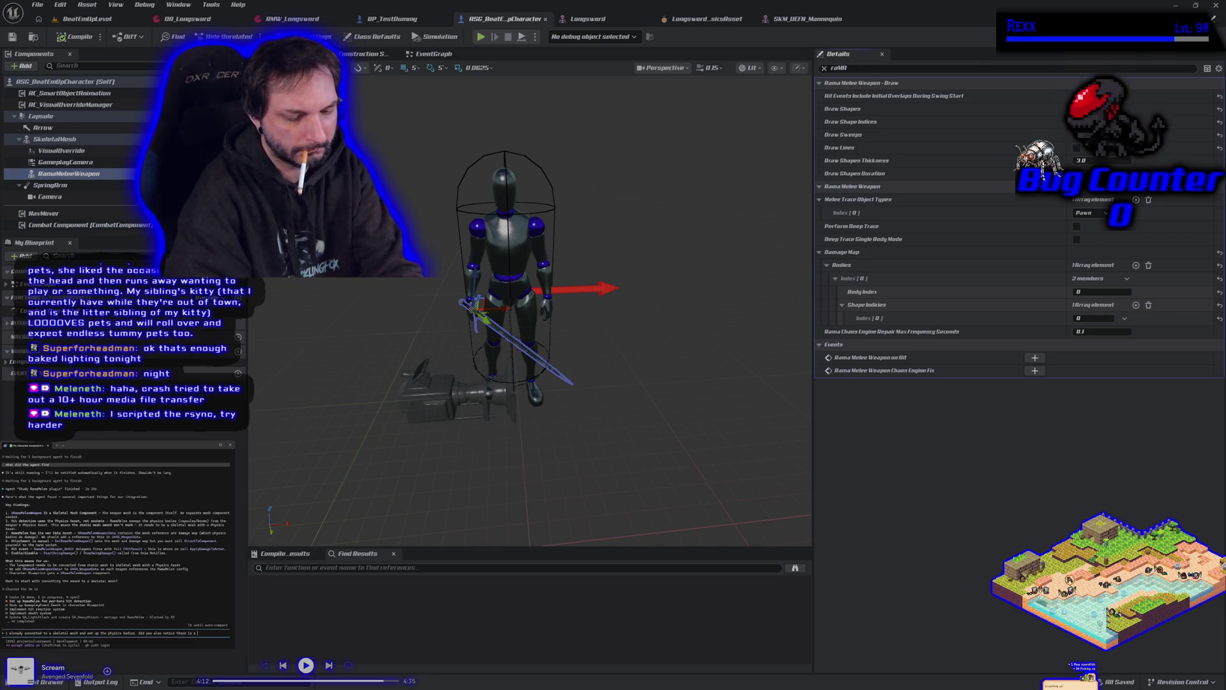
type("p")
type("Ram")
key("BackSpace")
key("BackSpace")
key("BackSpace")
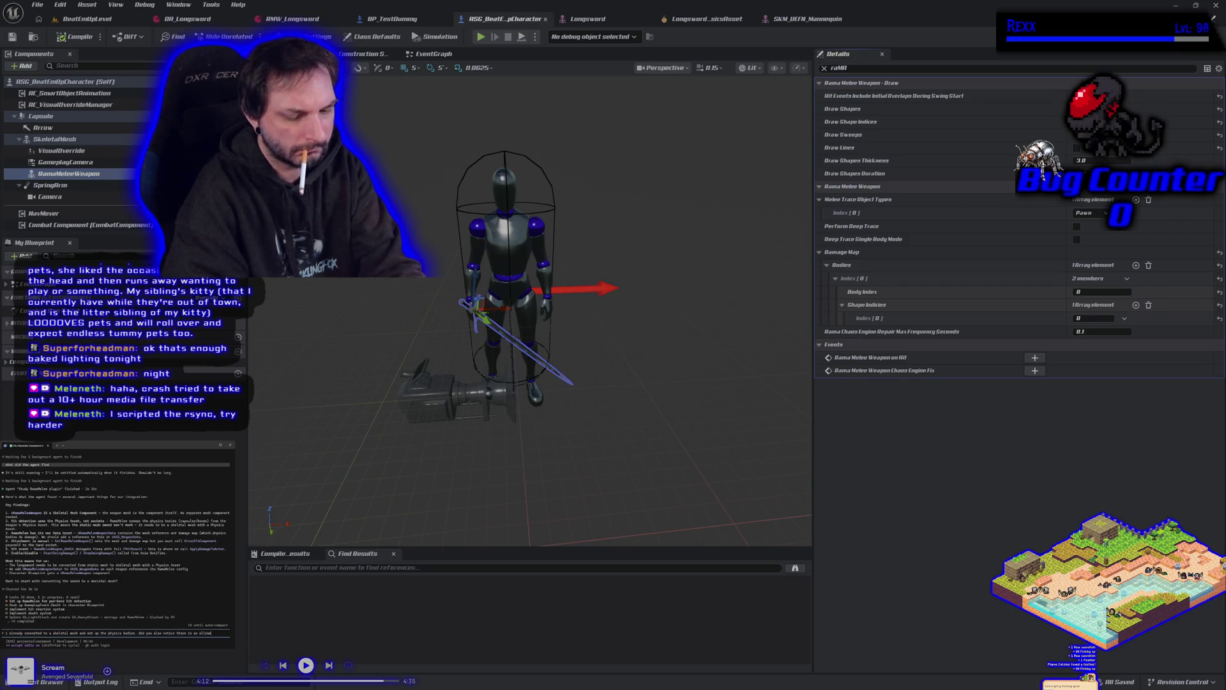
type("weapon data ")
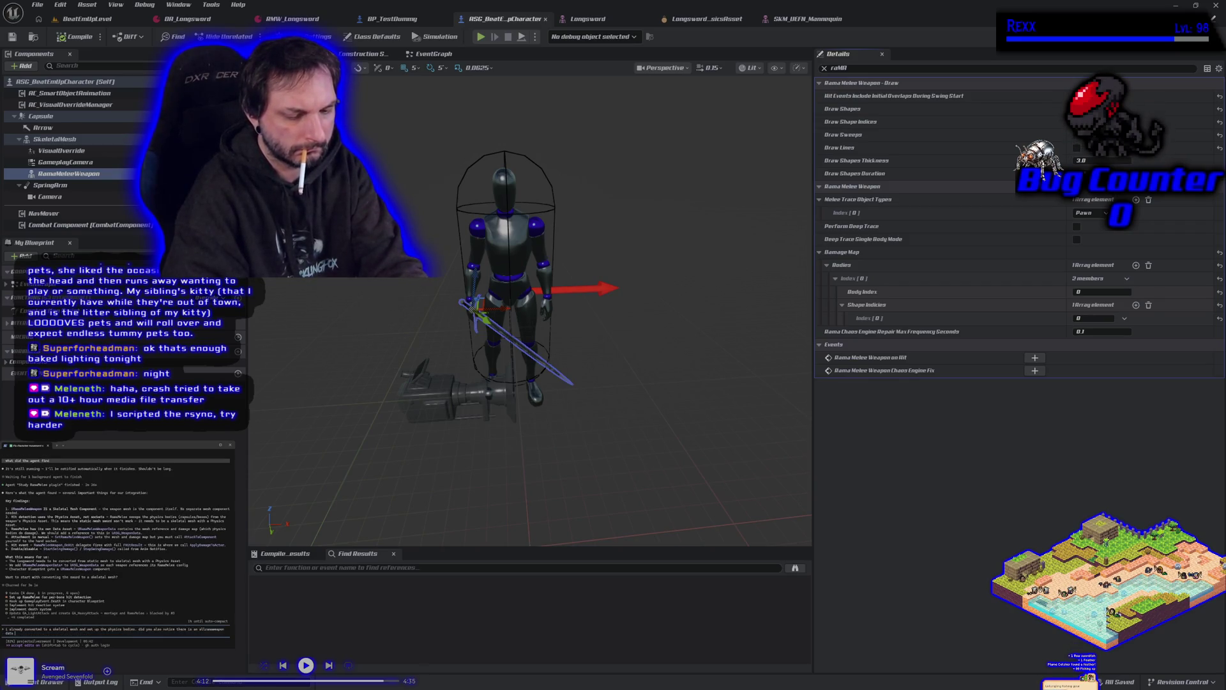
type("asset?")
key("Return")
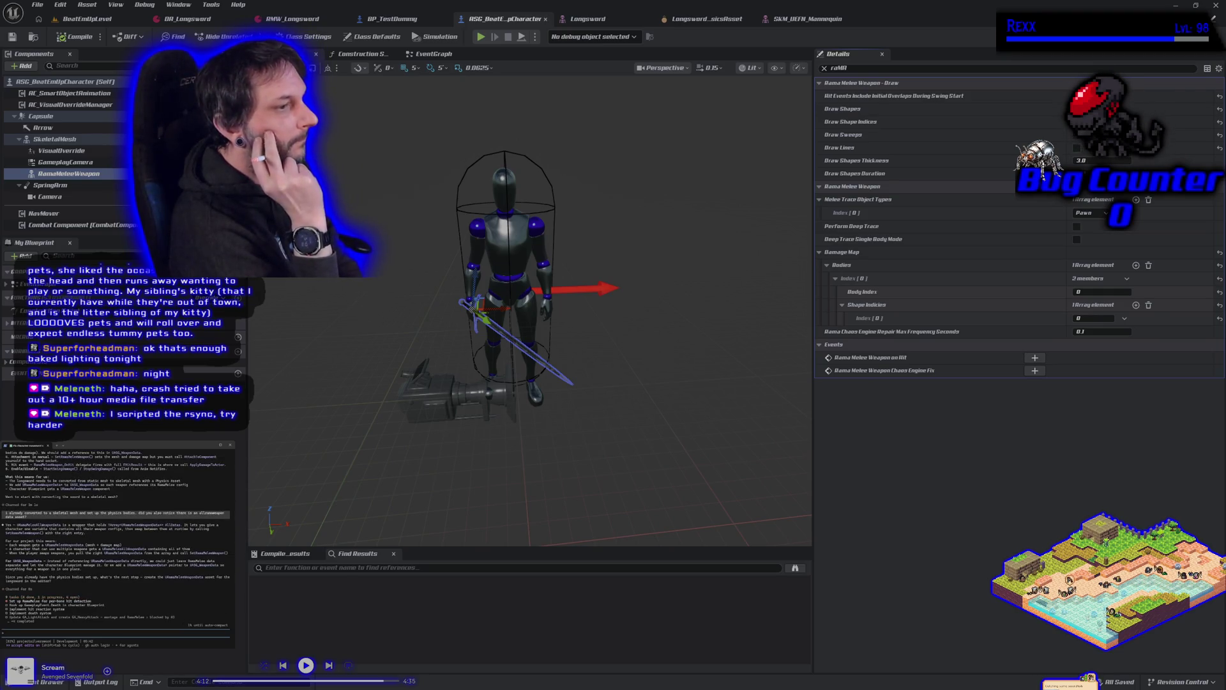
- Draft the prompt 'yes create the UAmaMeleeWeaponData for the longsword'
type("yes create the UAmaMeleeWeaponData for the longsword")
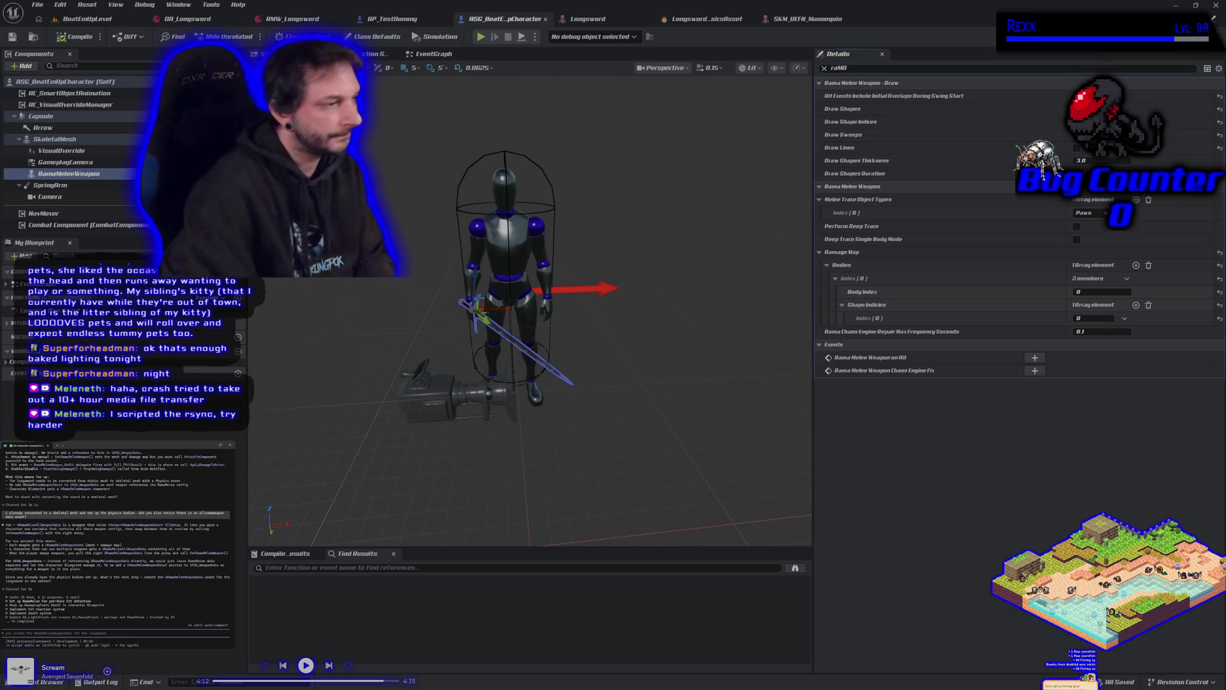
type("Iwould that pod")
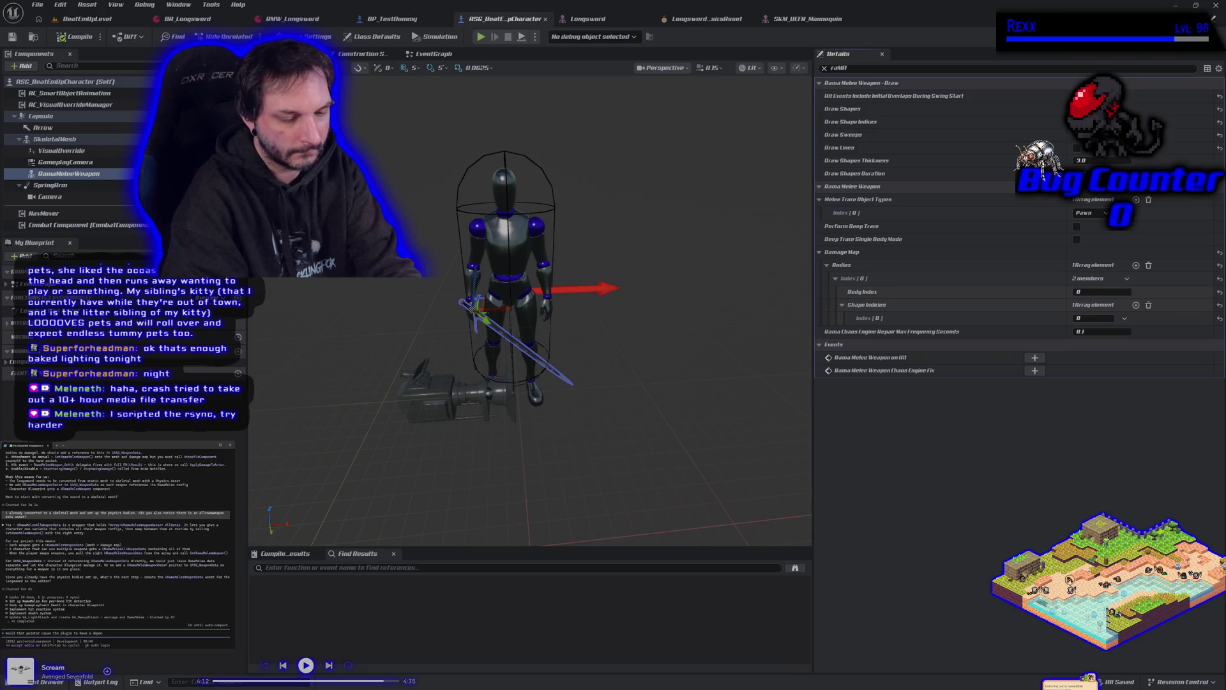
type("cy on d")
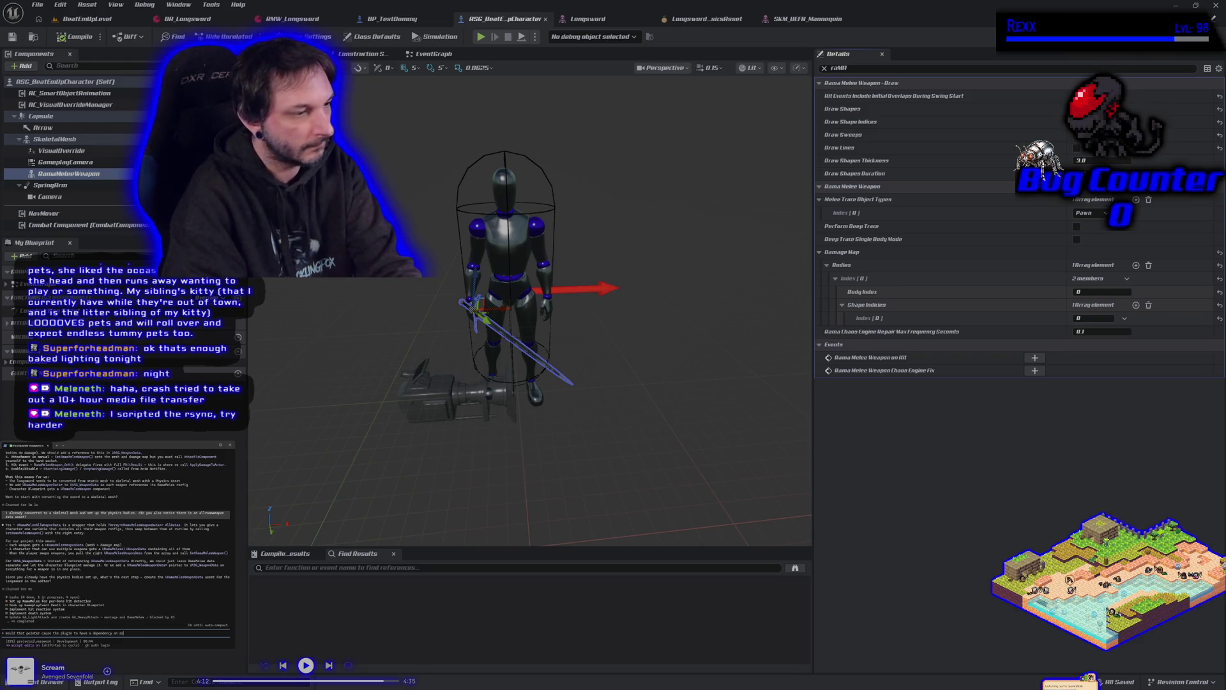
type("amas plugin?")
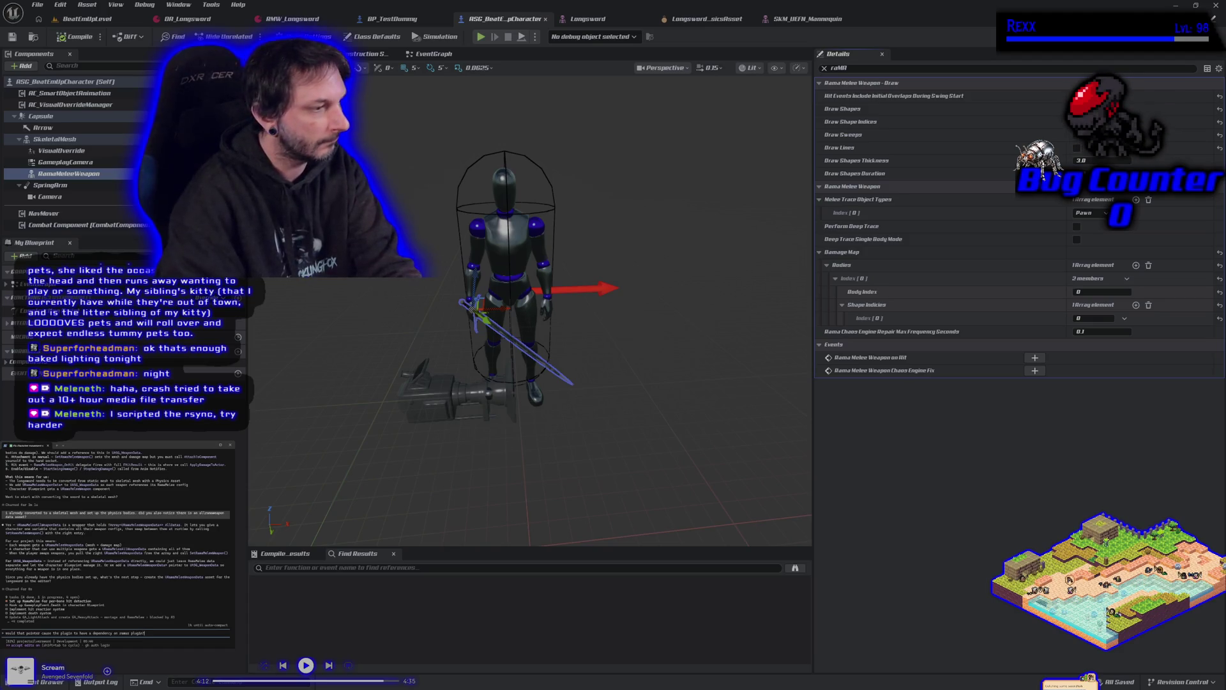
key("Return")
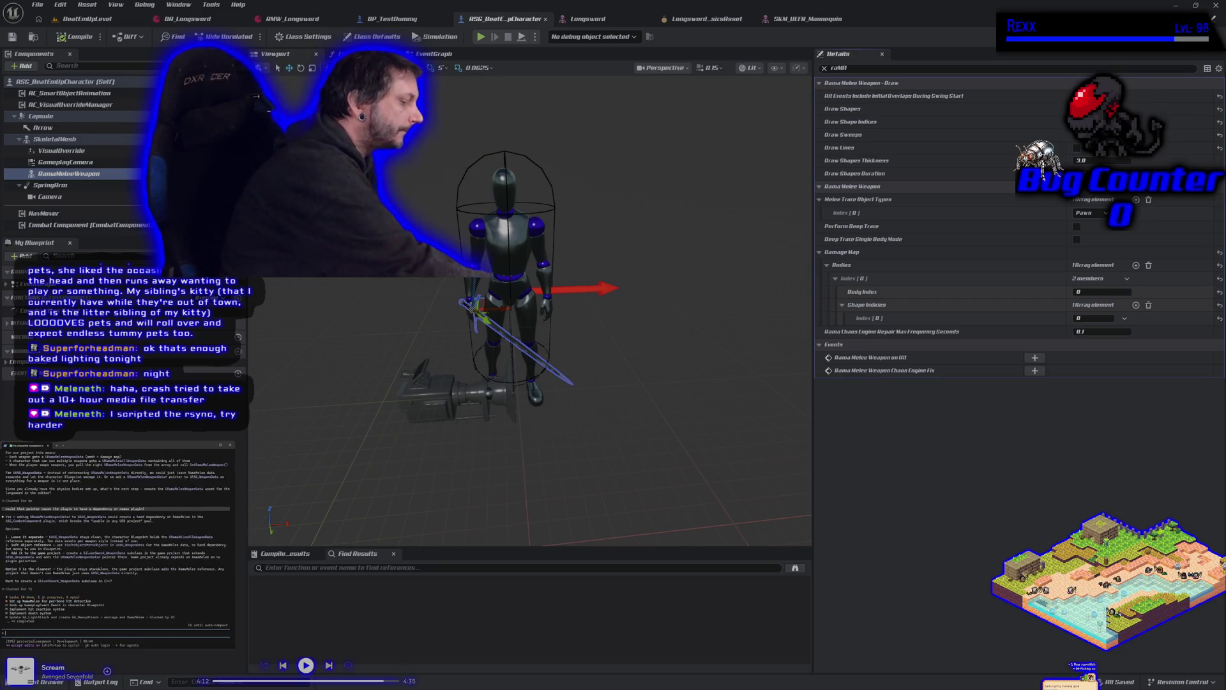
type("yes create the SilverSword_WeaponData subclass")
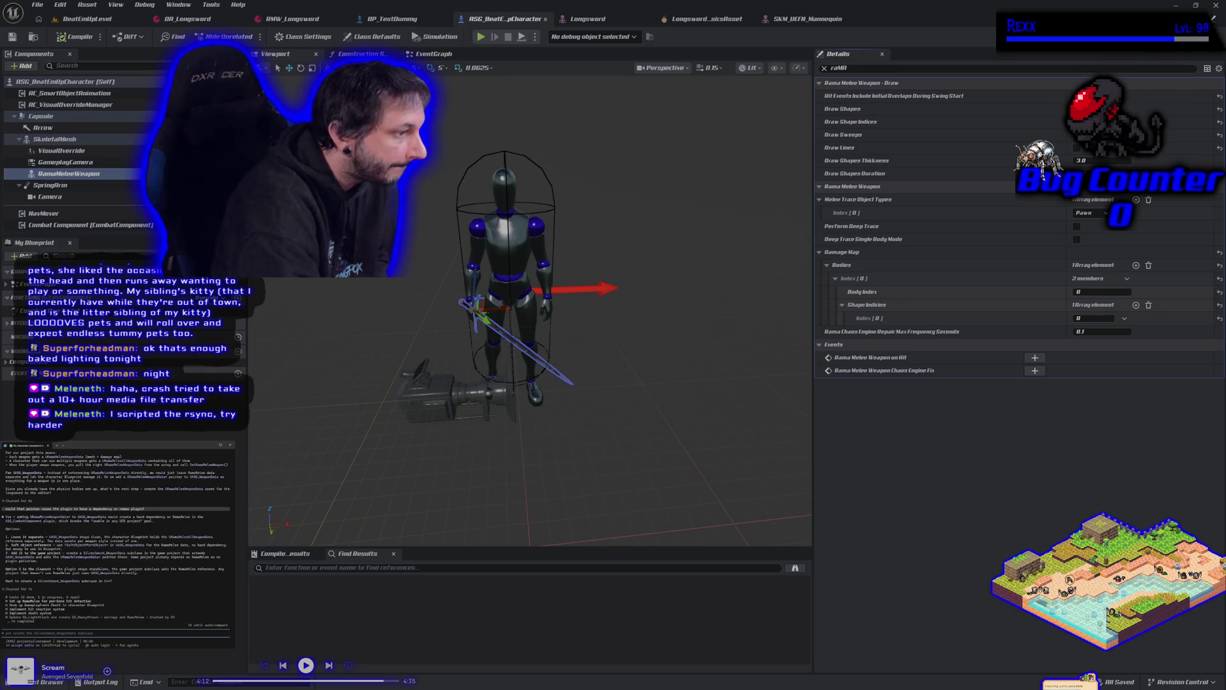
type("w")
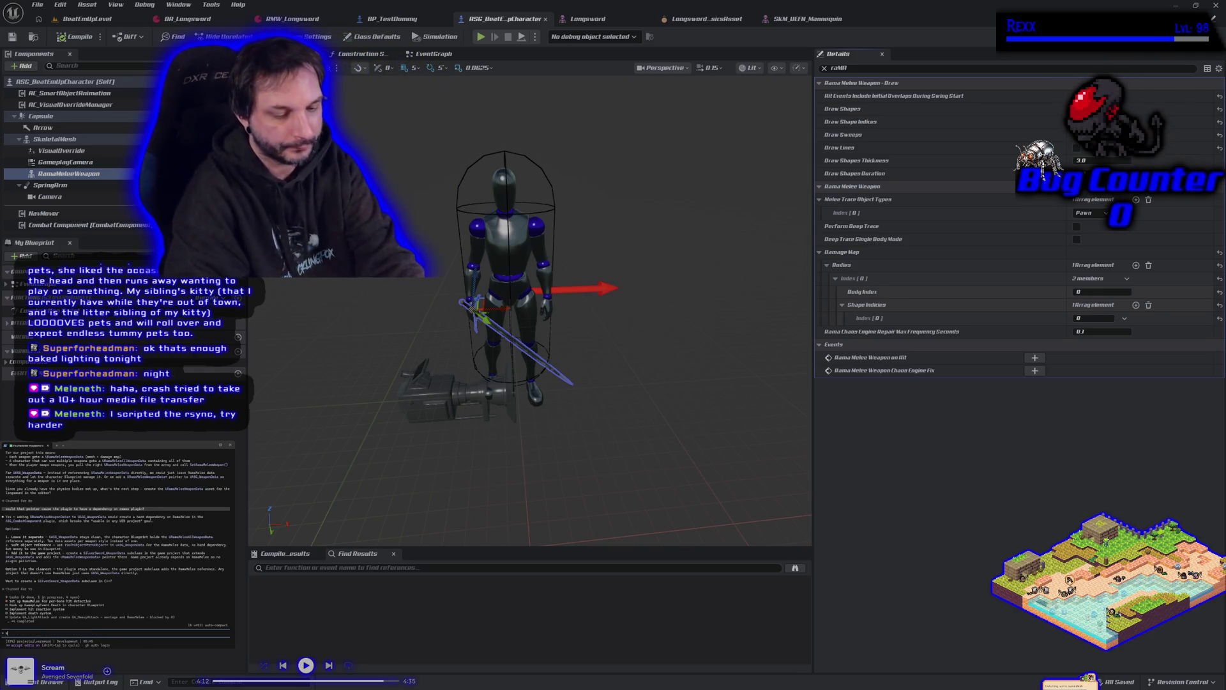
type("ould asoft")
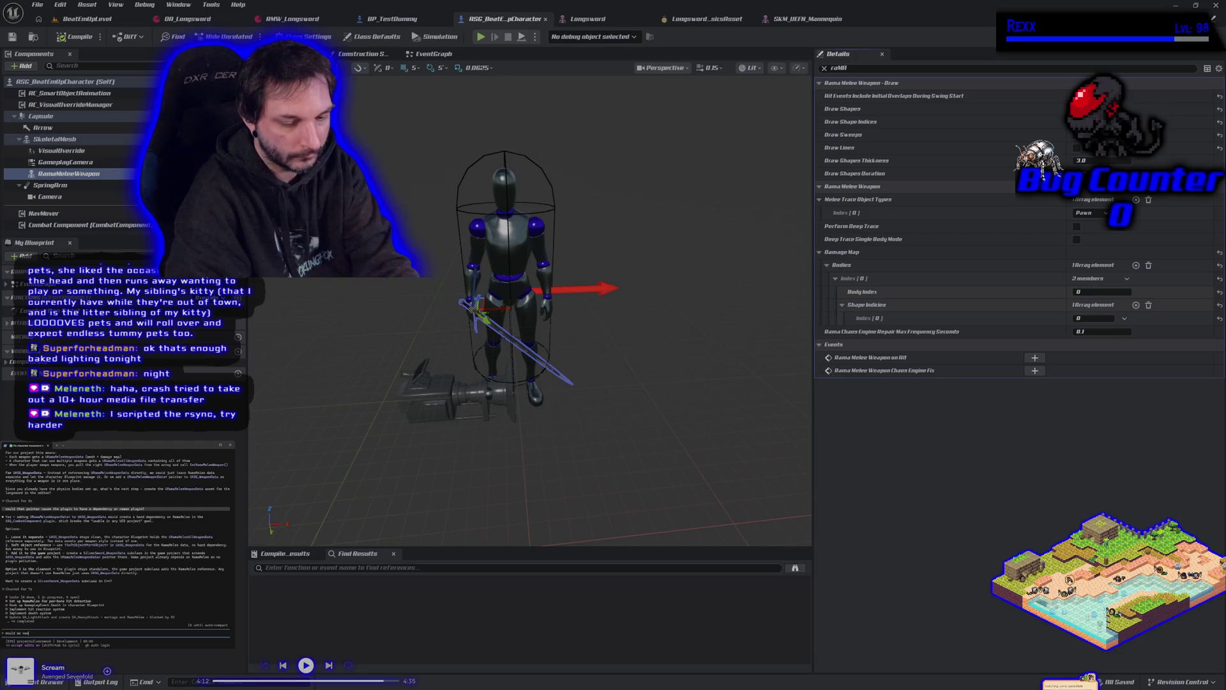
type("UE")
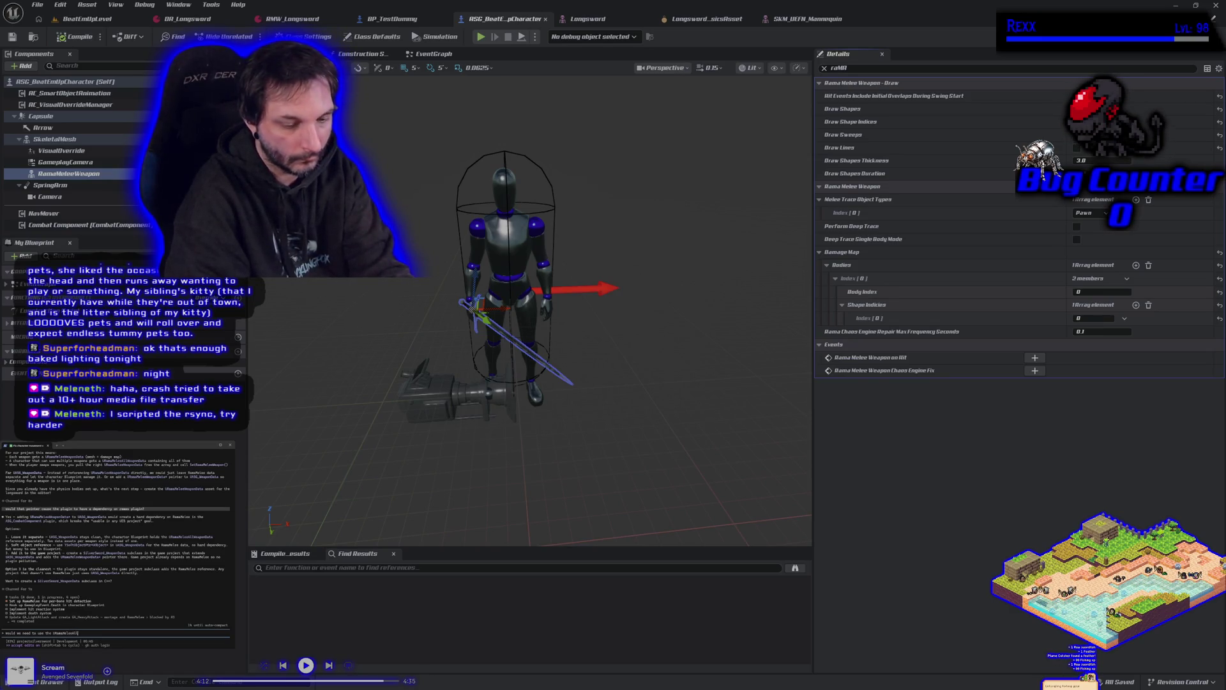
- Ask whether URamaMeleeAllWeaponData is needed, reply 'yes create it', and clear the Details panel filter
type("Data")
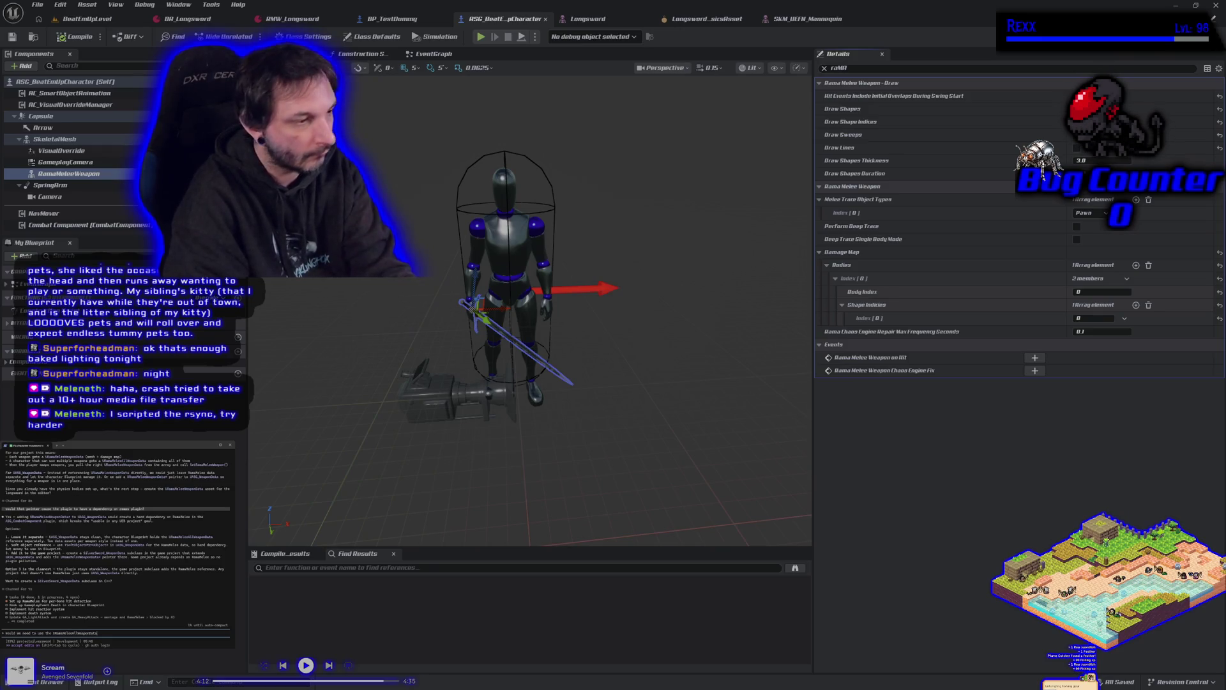
type(" at all?")
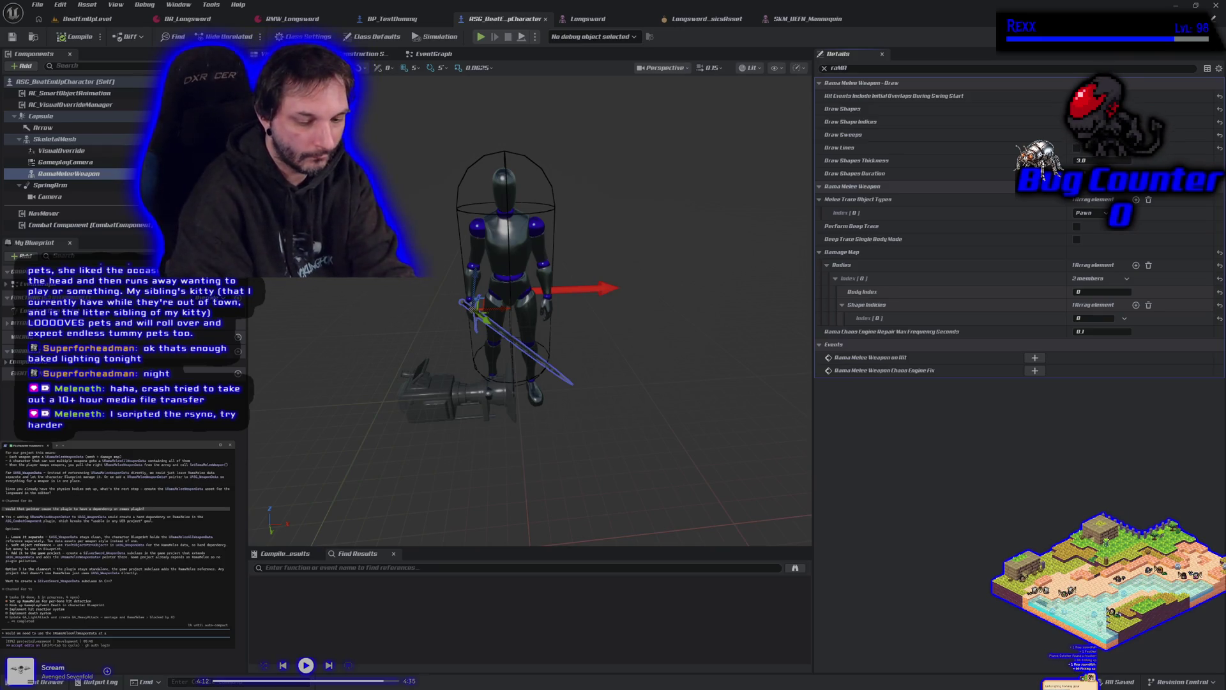
key("Return")
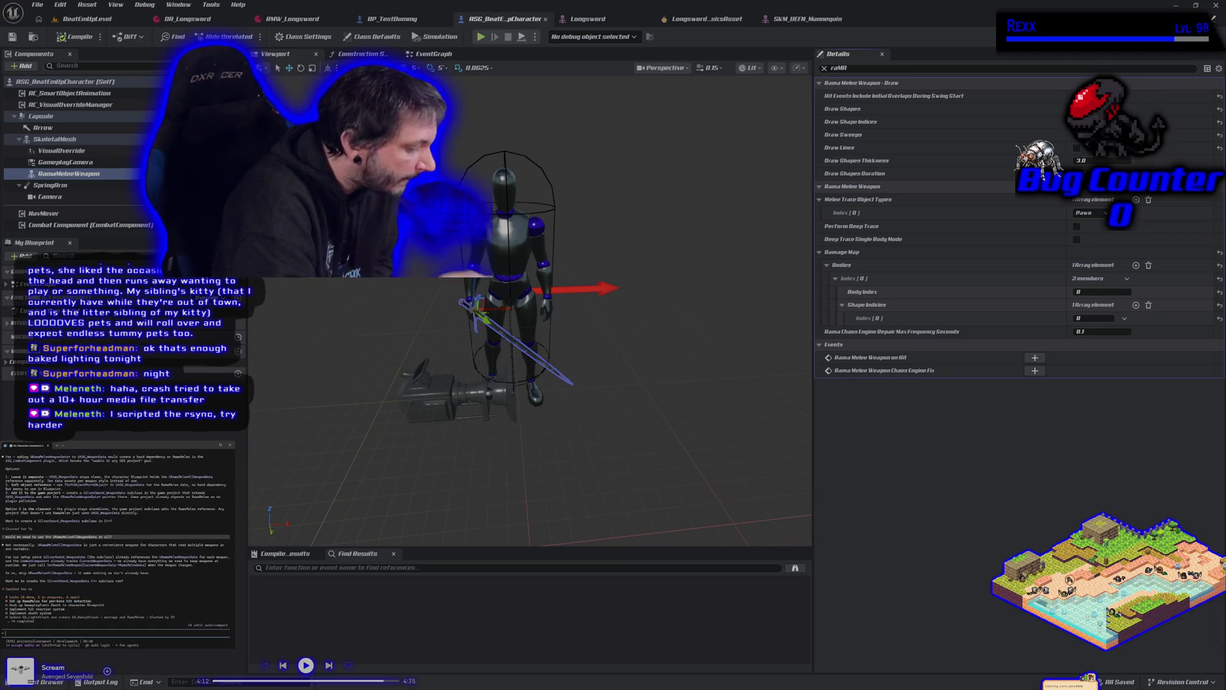
type("yes create it")
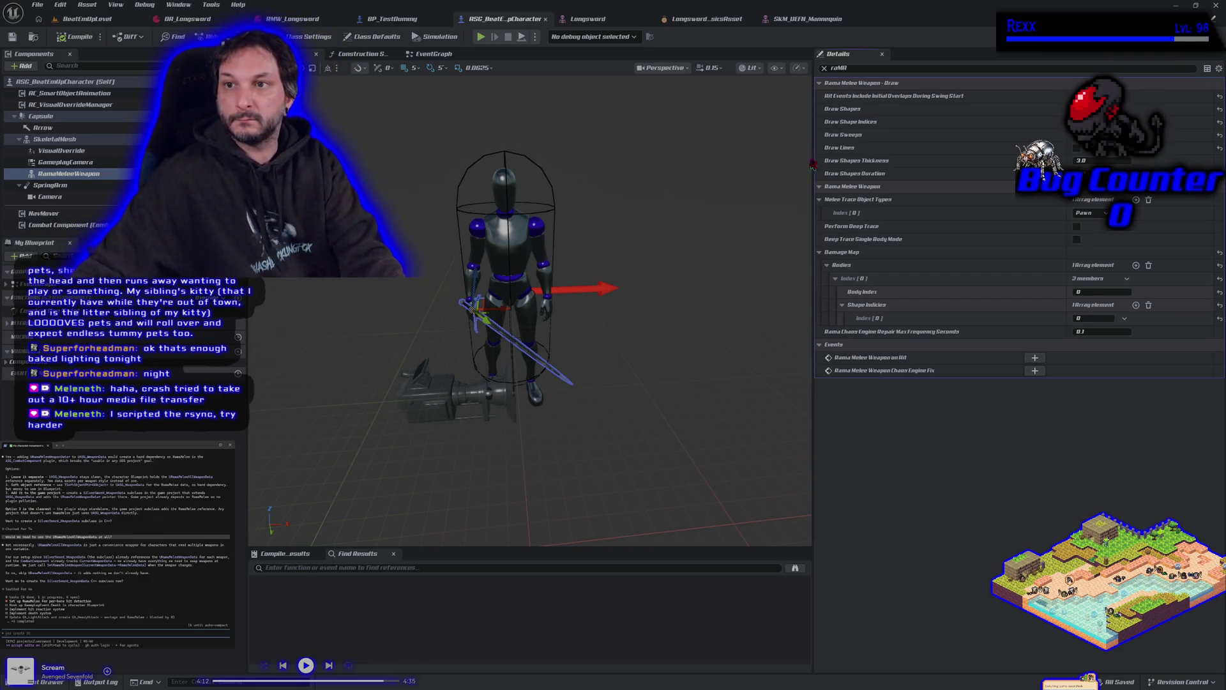
left_click(826, 70)
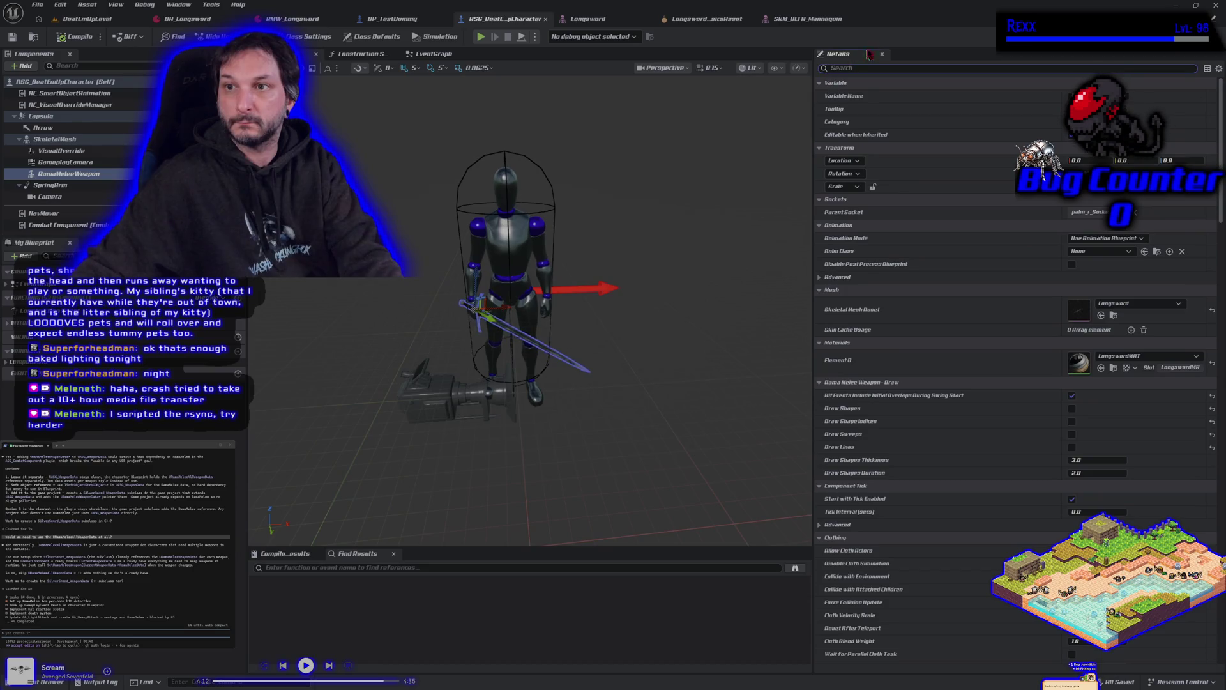
left_click(1215, 5)
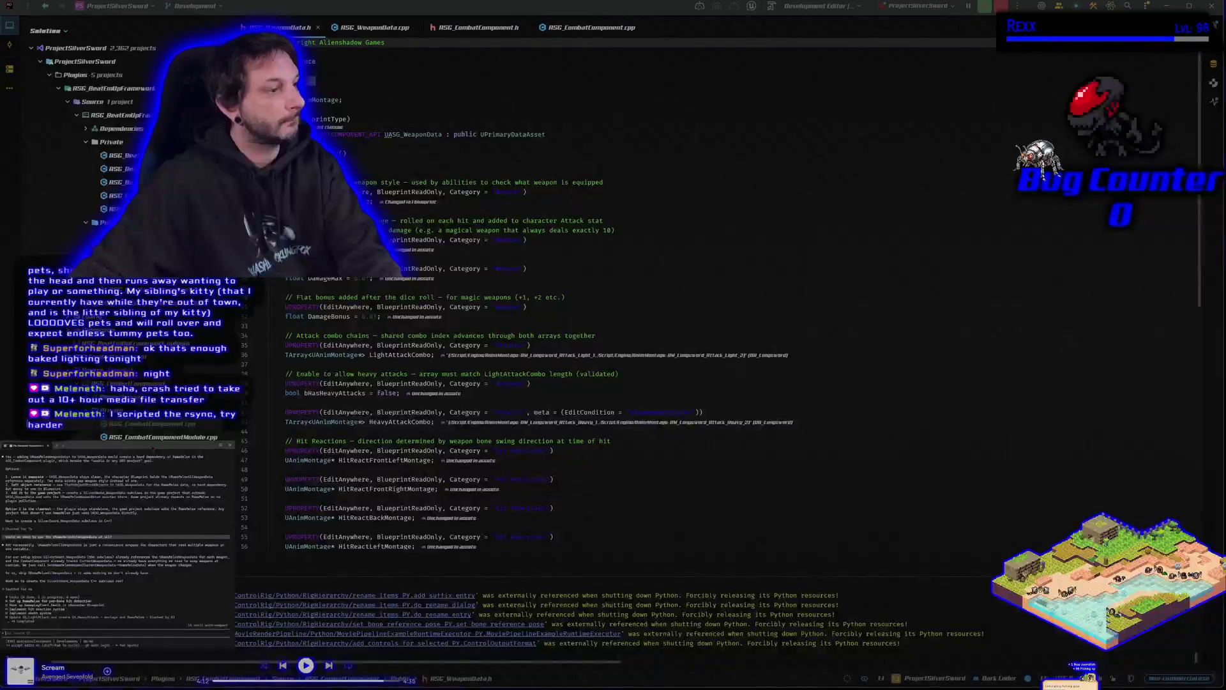
- Ask the agent to show its weapon data plan first, then approve it so work starts
type("yes, but show me the p")
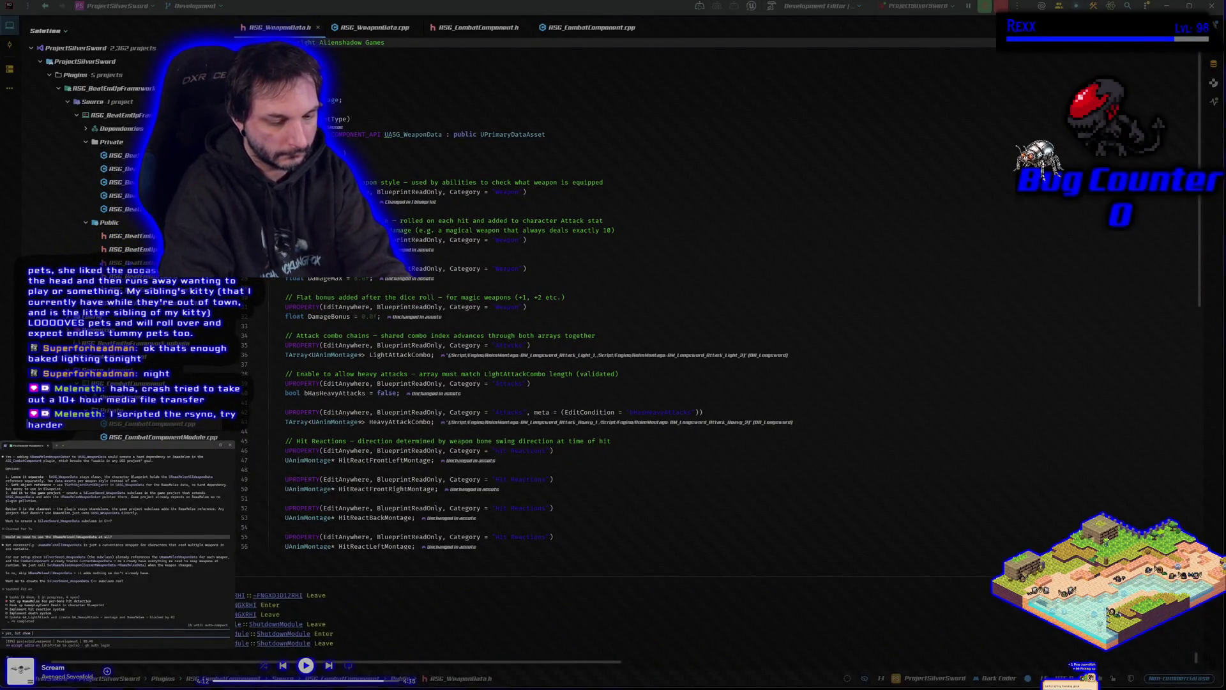
type("lan first")
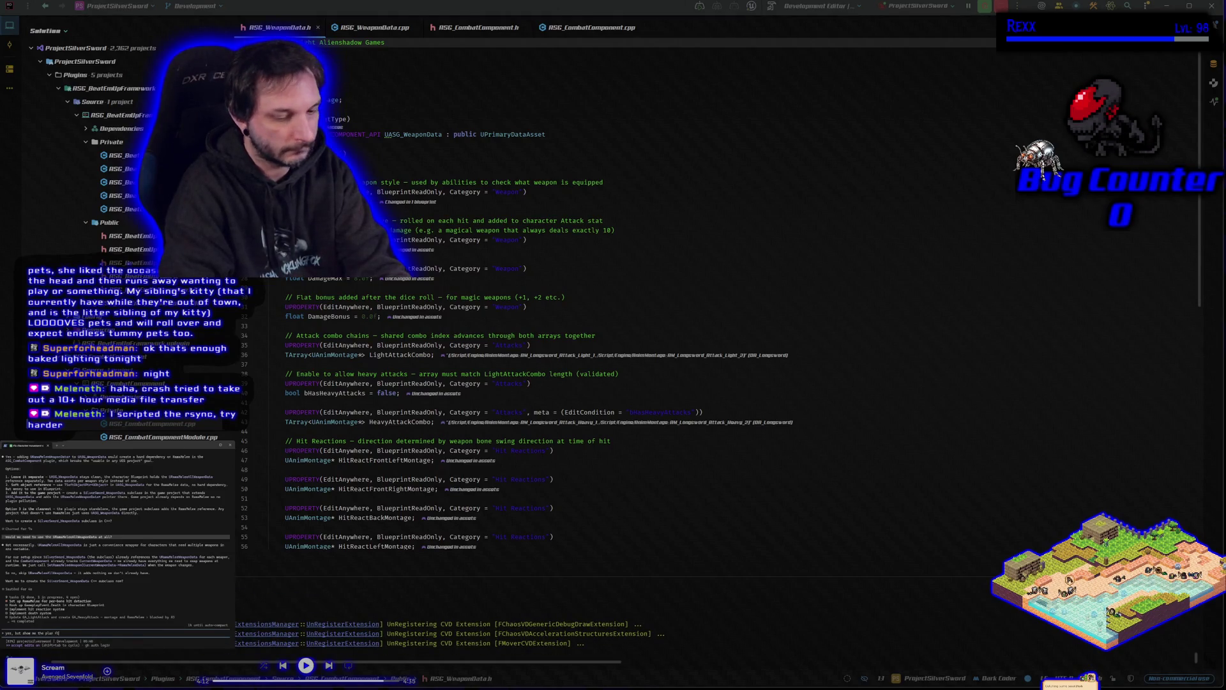
key("Return")
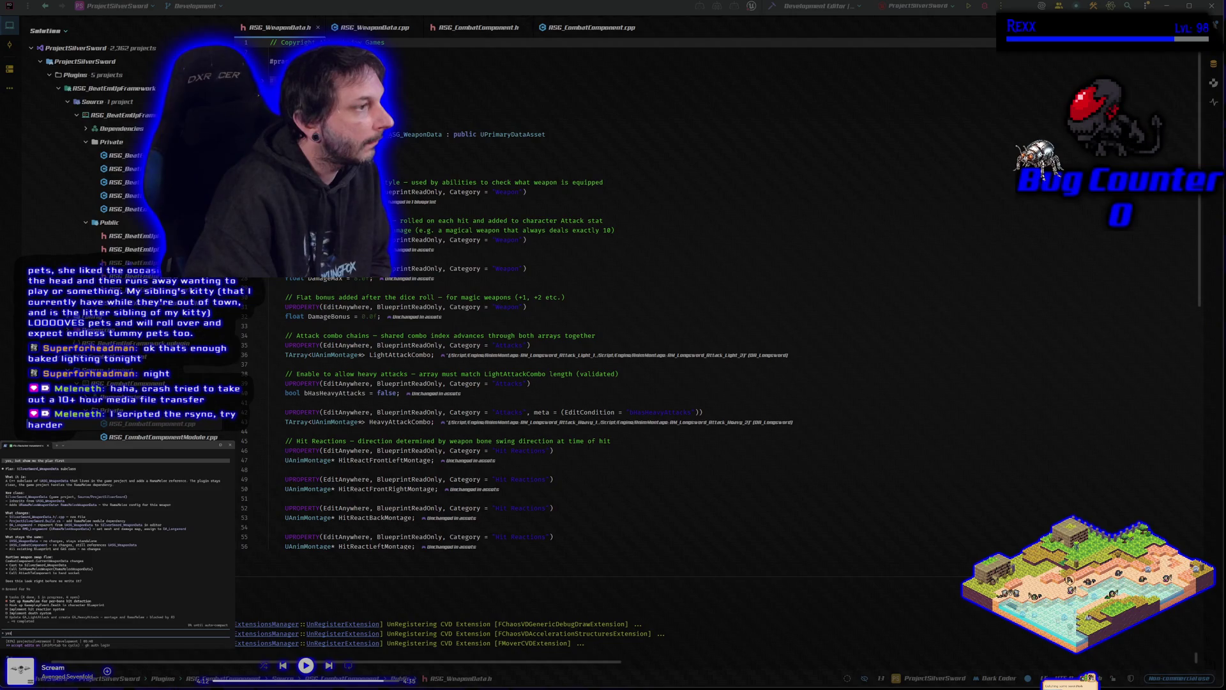
key("Return")
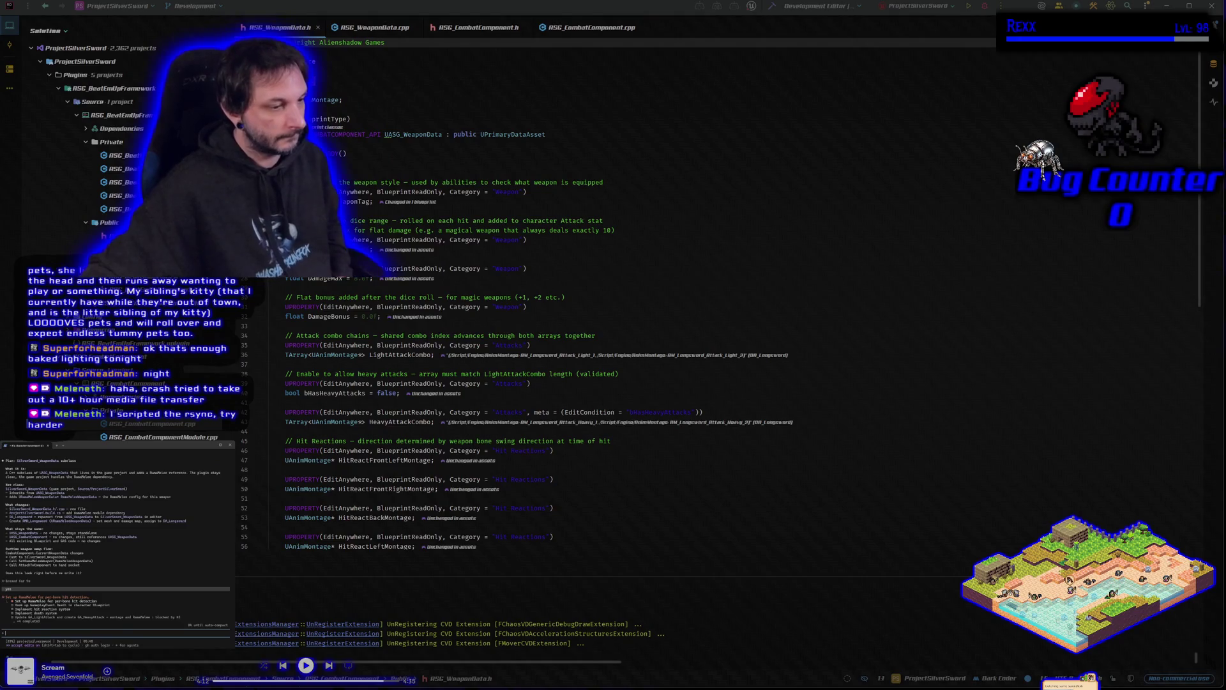
key("alt+Tab")
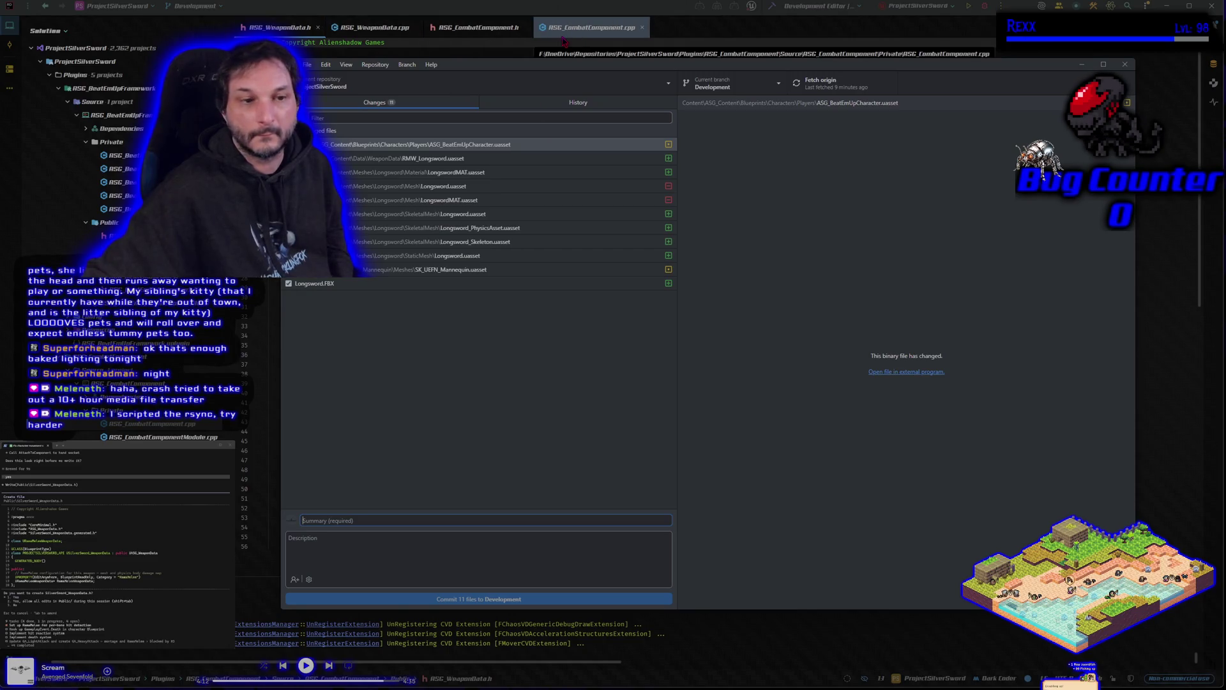
- Build the project from Rider so the Unreal Editor relaunches
left_click(983, 6)
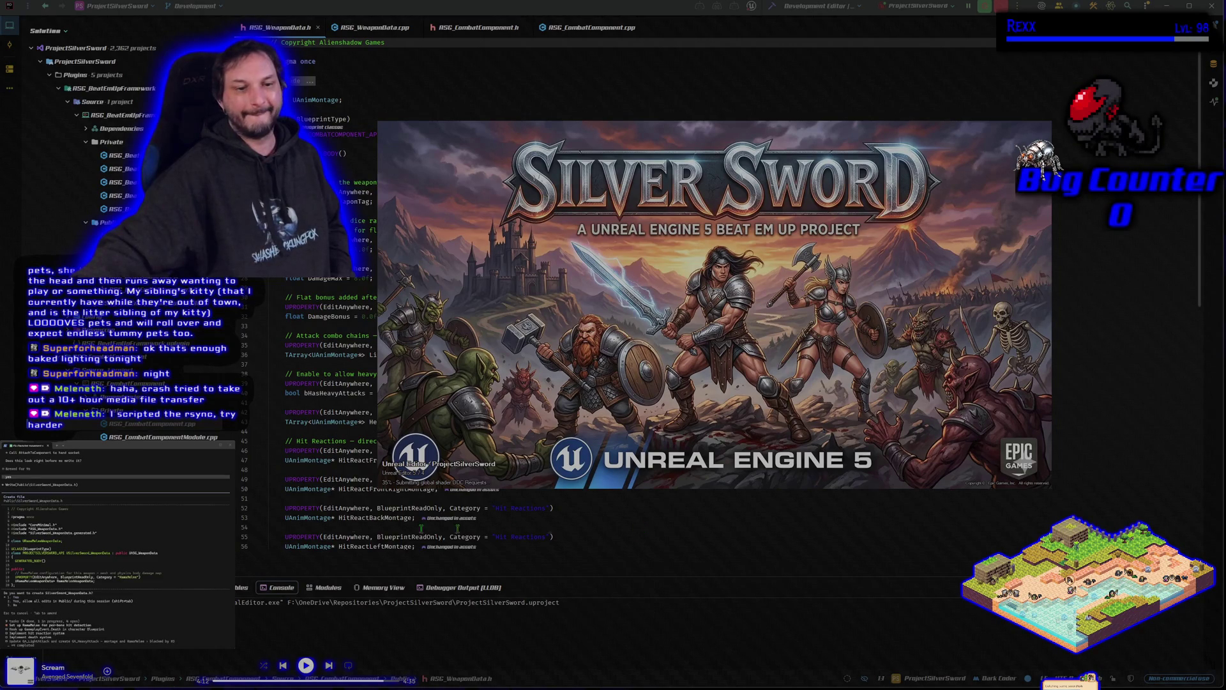
- Bring GitHub Desktop's pending changes back into view while the Silver Sword project reloads
key("alt+Tab")
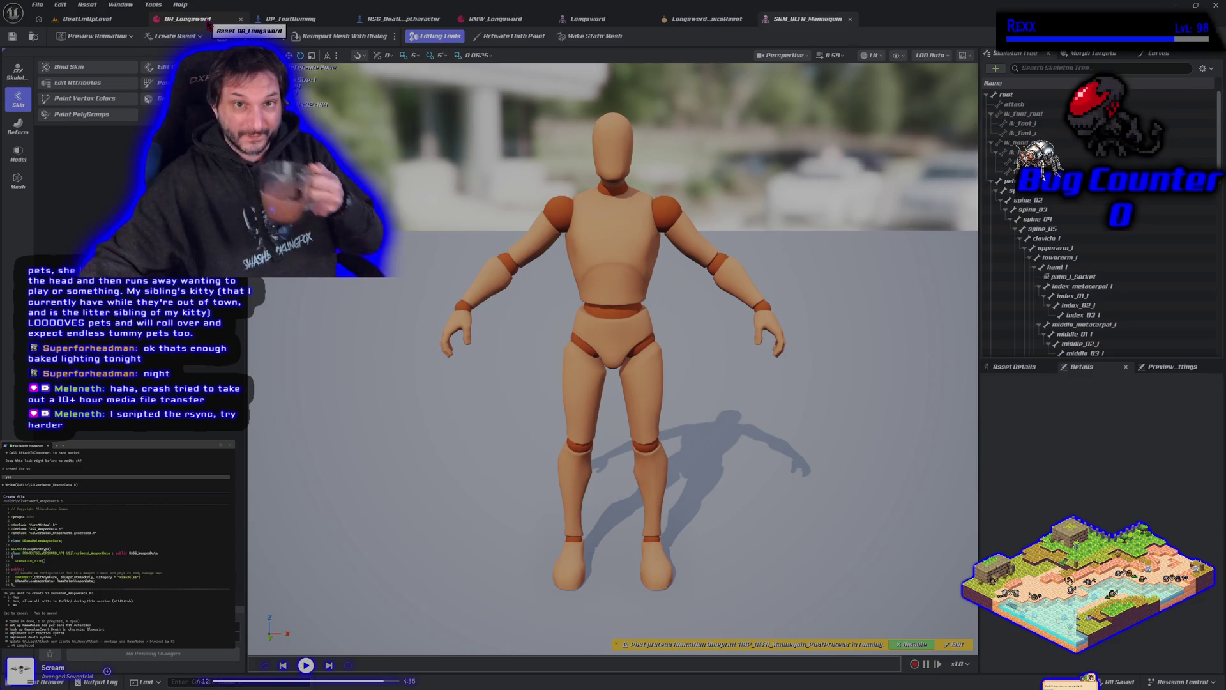
- Review the RMW_Longsword weapon data and Longsword mesh, then close the longsword and mannequin editors
left_click(511, 19)
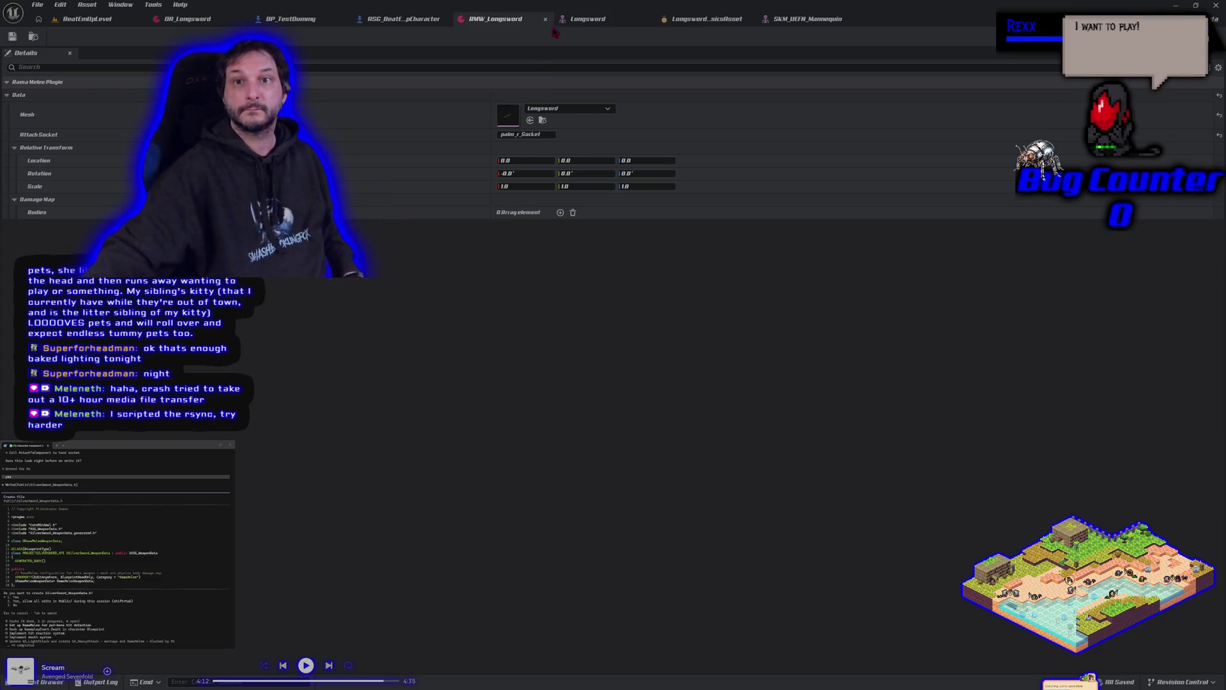
left_click(591, 19)
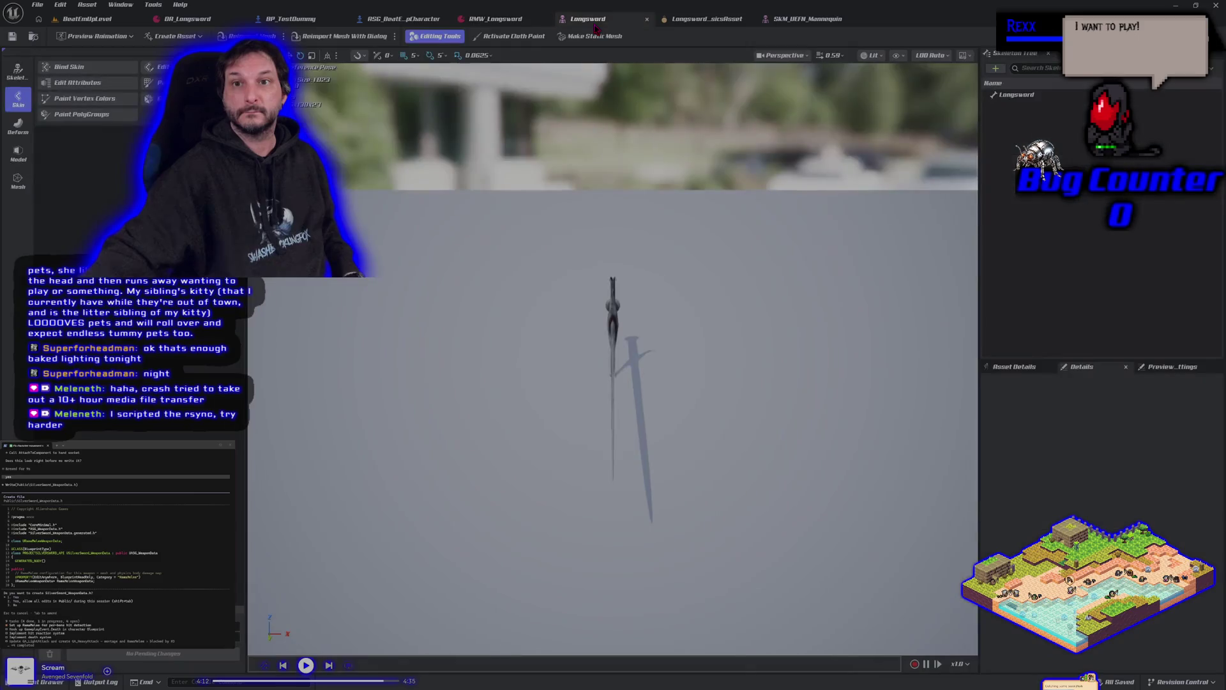
left_click_drag(690, 345, 753, 383)
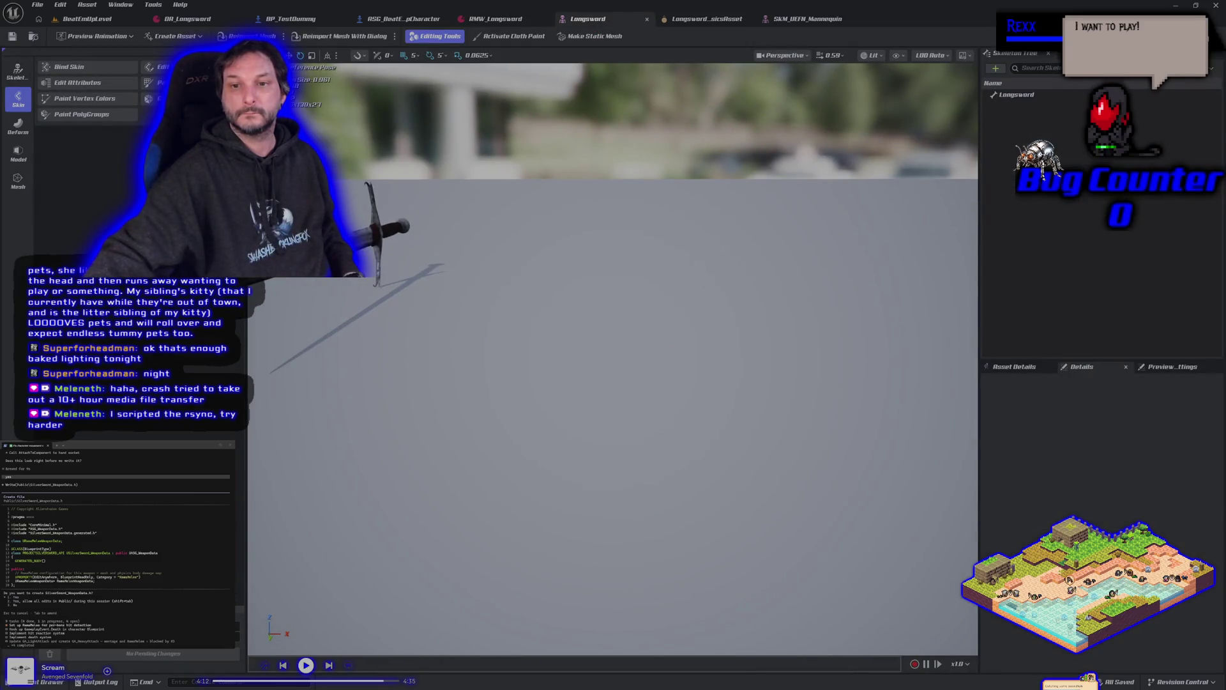
left_click_drag(669, 329, 721, 345)
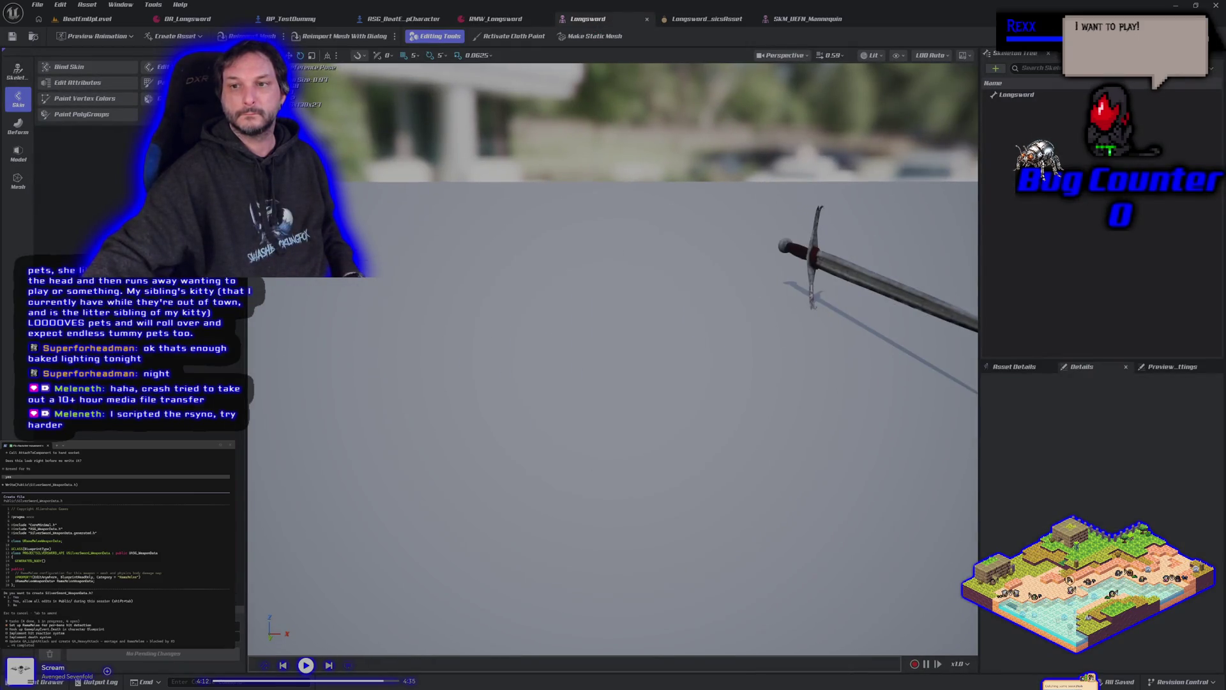
left_click(647, 20)
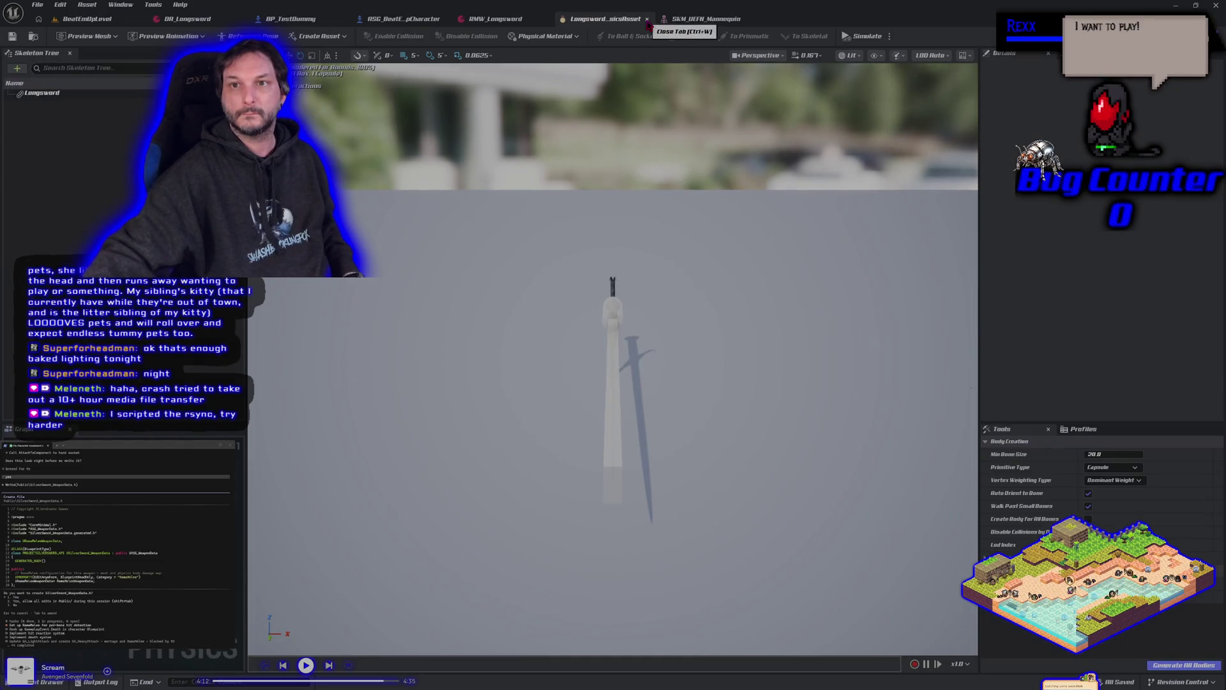
left_click(647, 21)
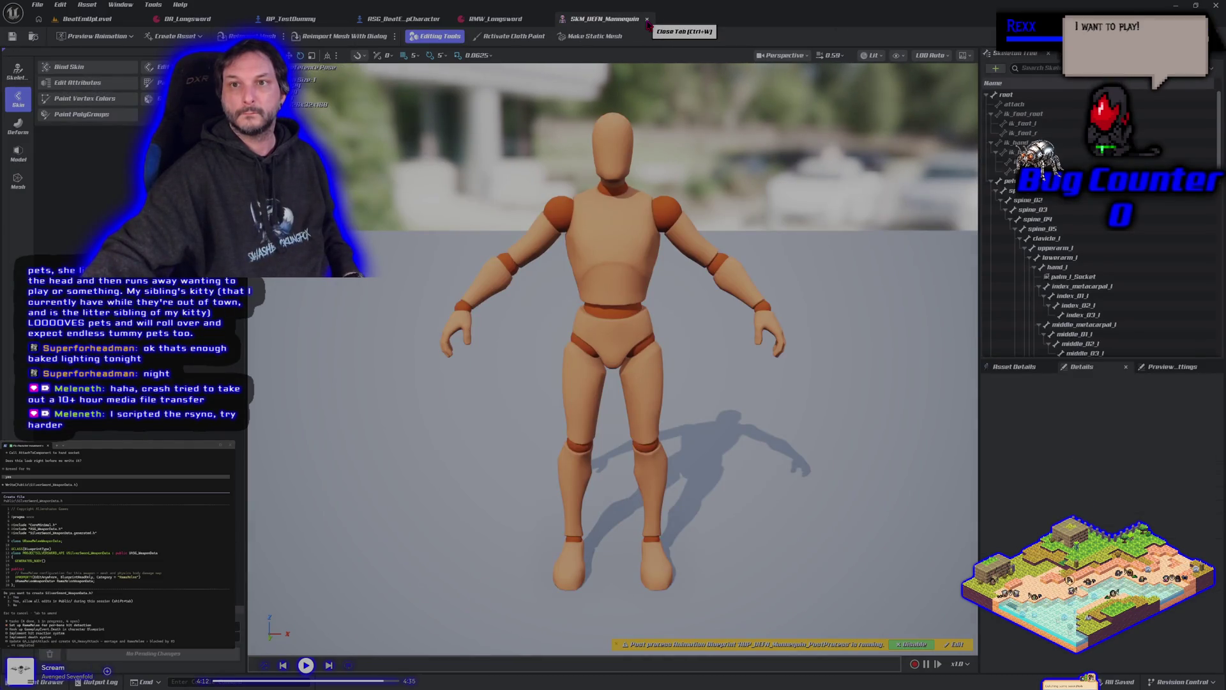
left_click(647, 21)
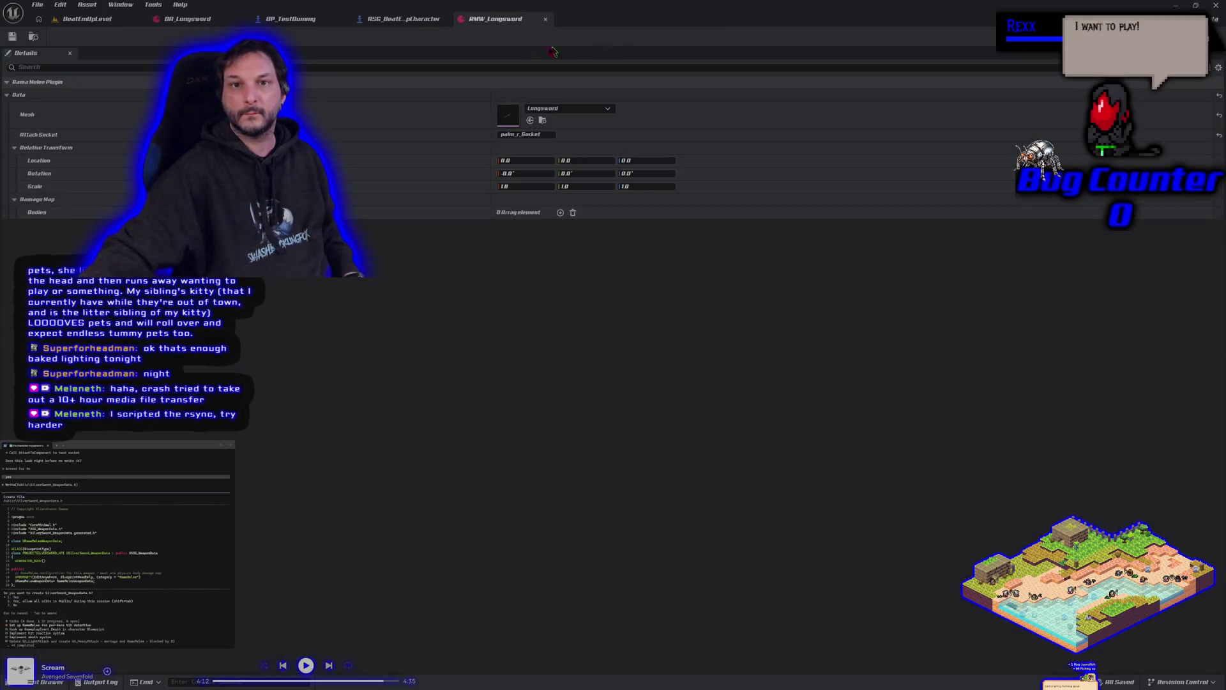
- Compile ASG_BeatEmUpCharacter with its RamaMeleeWeapon component selected, then return to BeatEmUpLevel
left_click(399, 18)
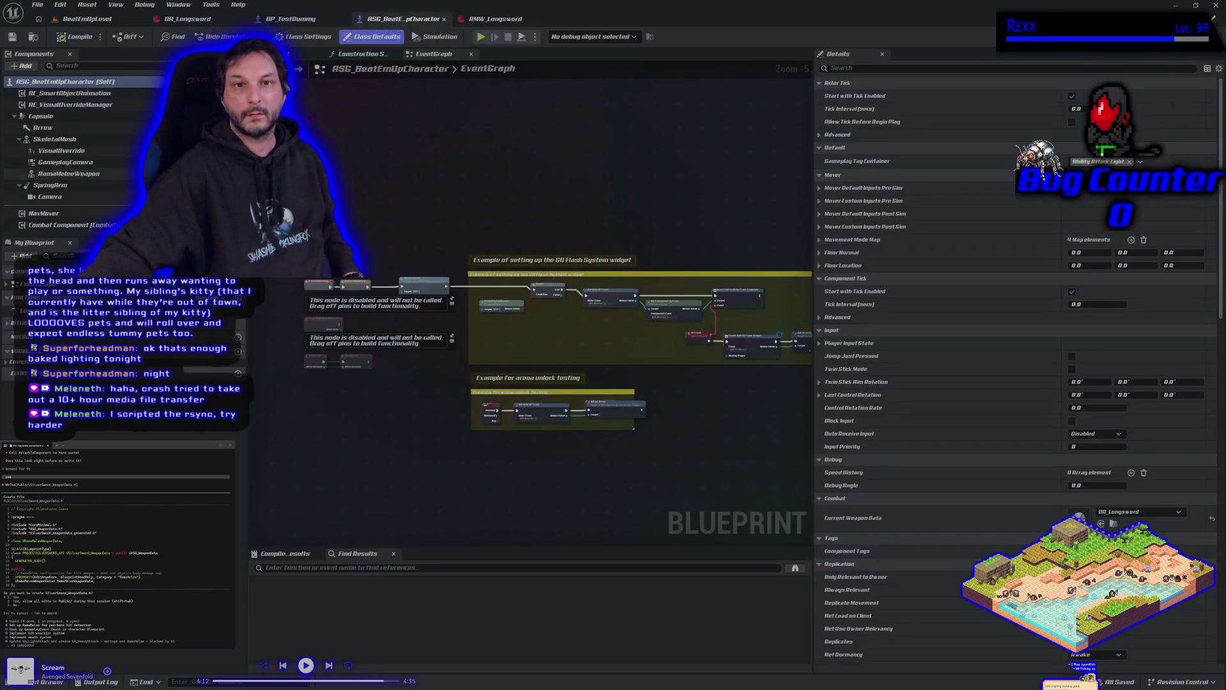
left_click(268, 53)
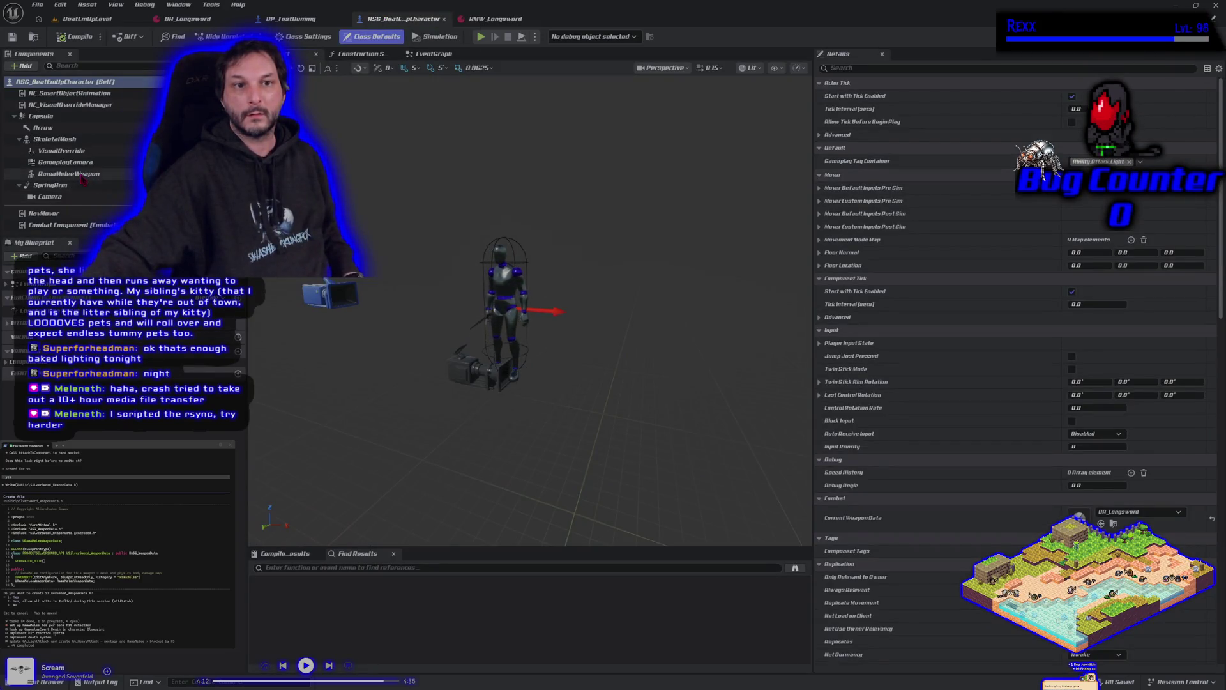
left_click(69, 173)
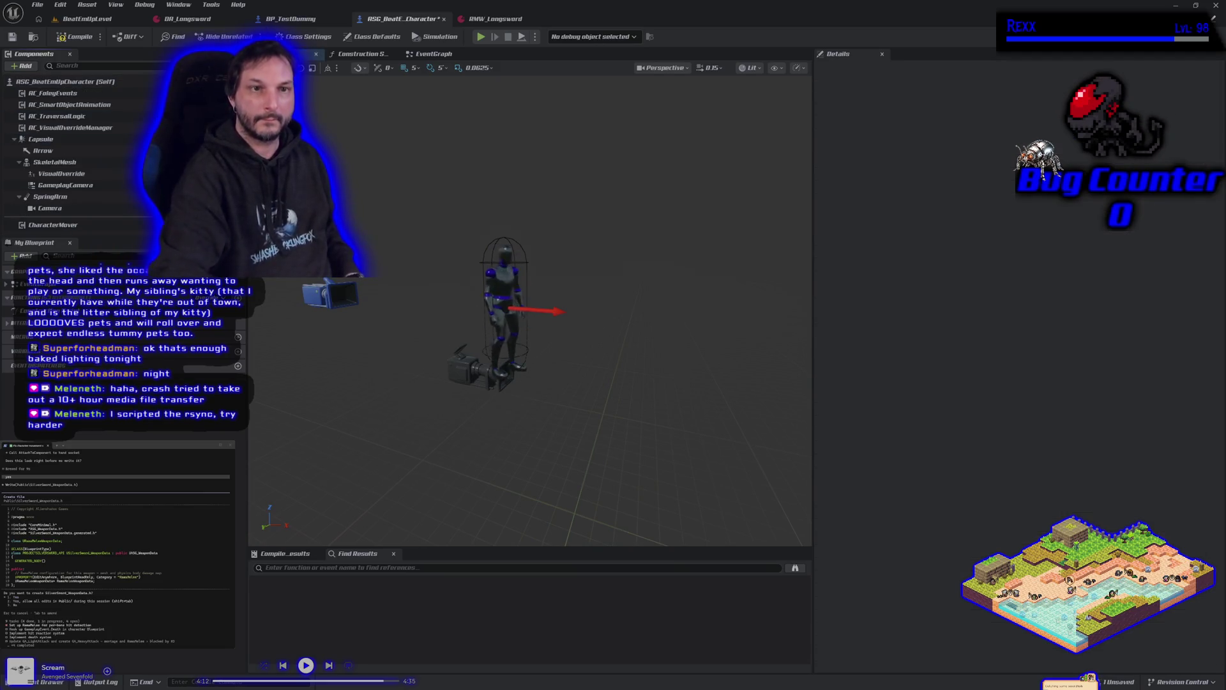
left_click(64, 37)
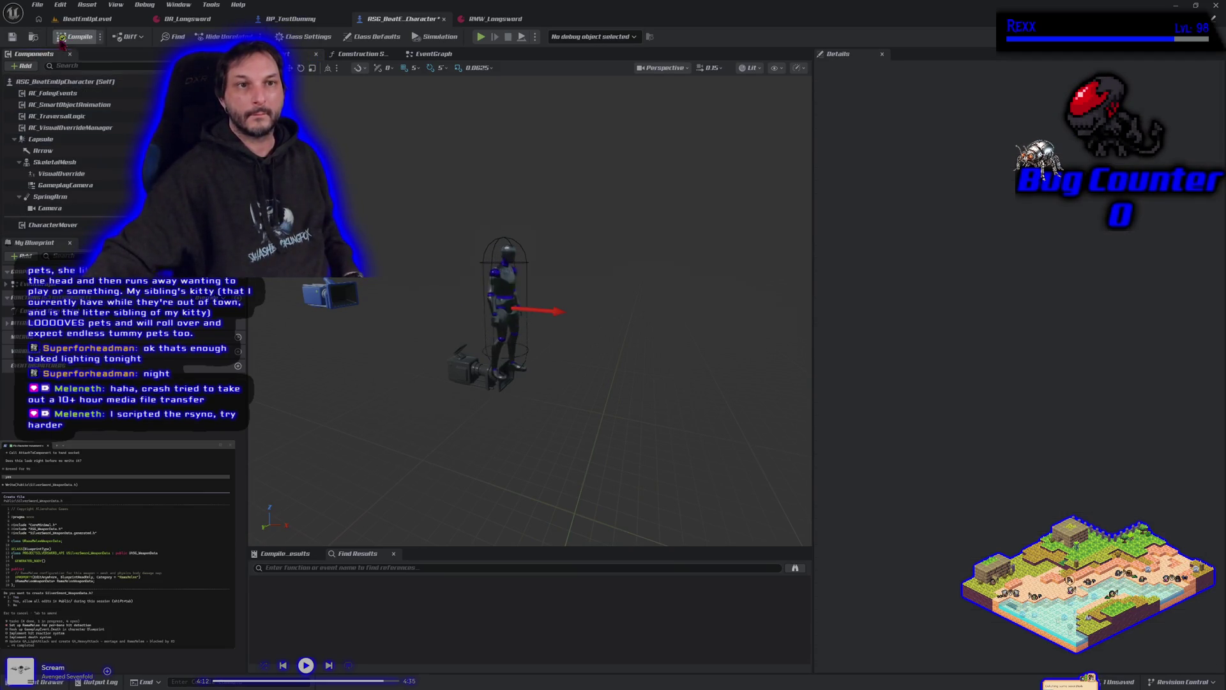
left_click(85, 19)
- Close Unreal, commit 'Longsword Skeletal Mesh version added' to Development, and push it to origin
left_click(1215, 5)
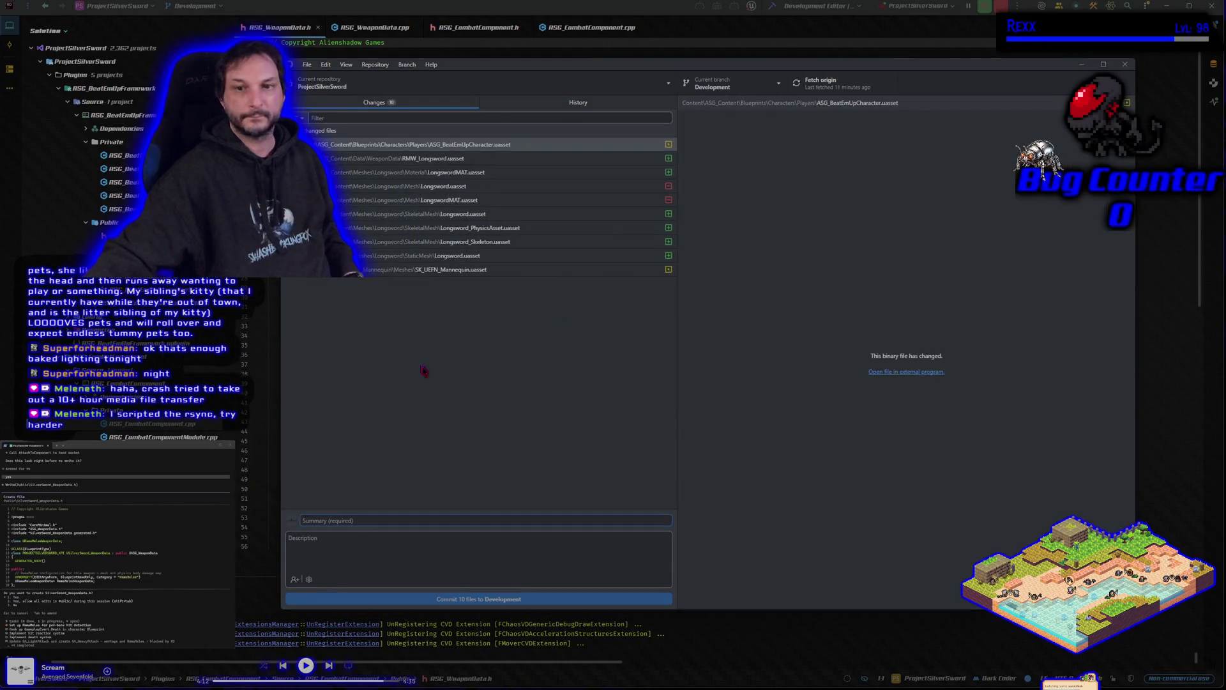
type("Longsword C")
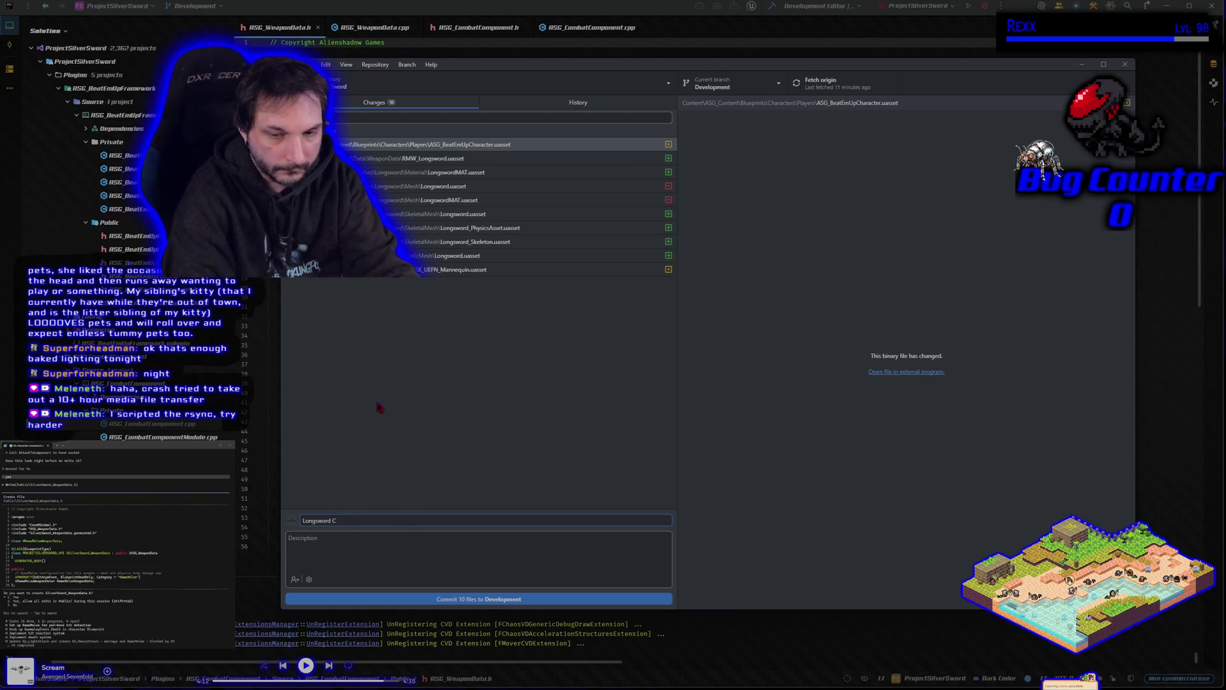
key("BackSpace")
type("Skeletal Mesh")
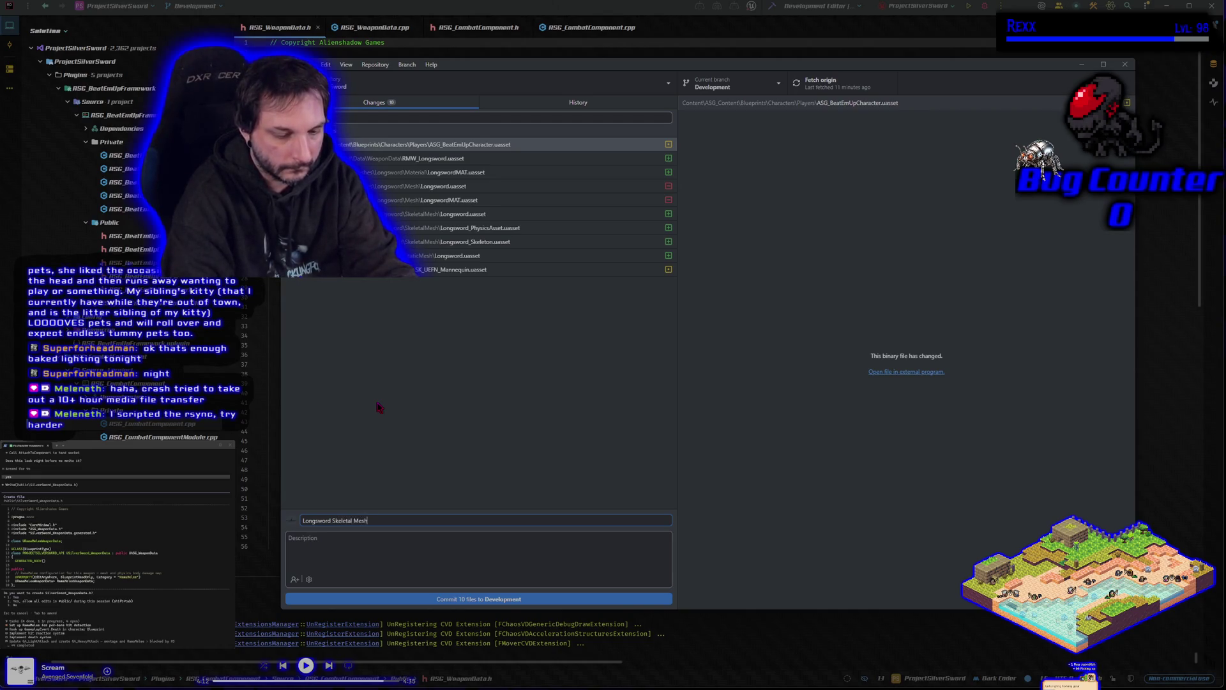
type("ded")
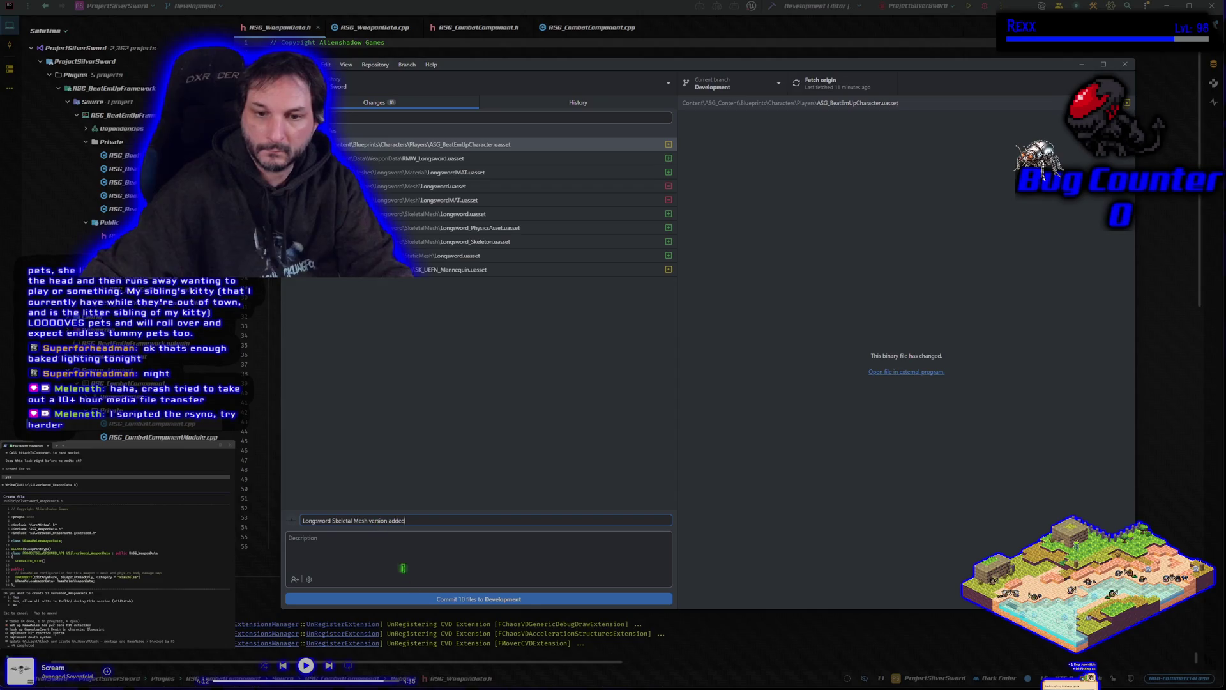
left_click(449, 599)
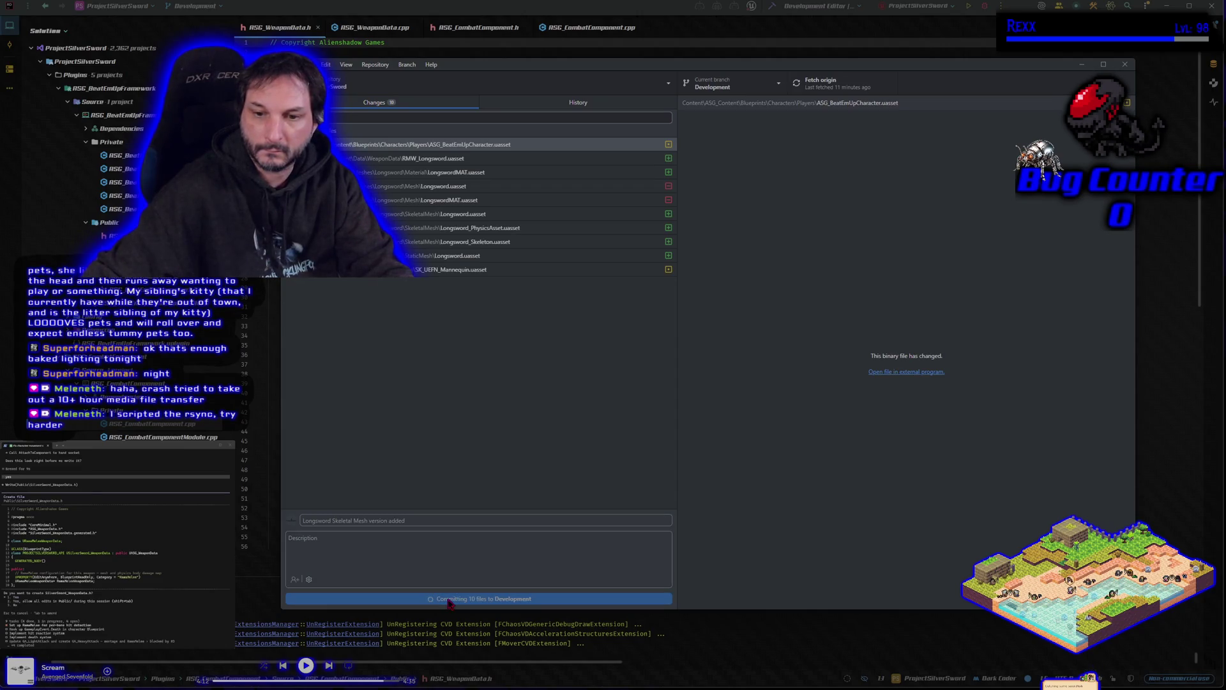
left_click(1022, 194)
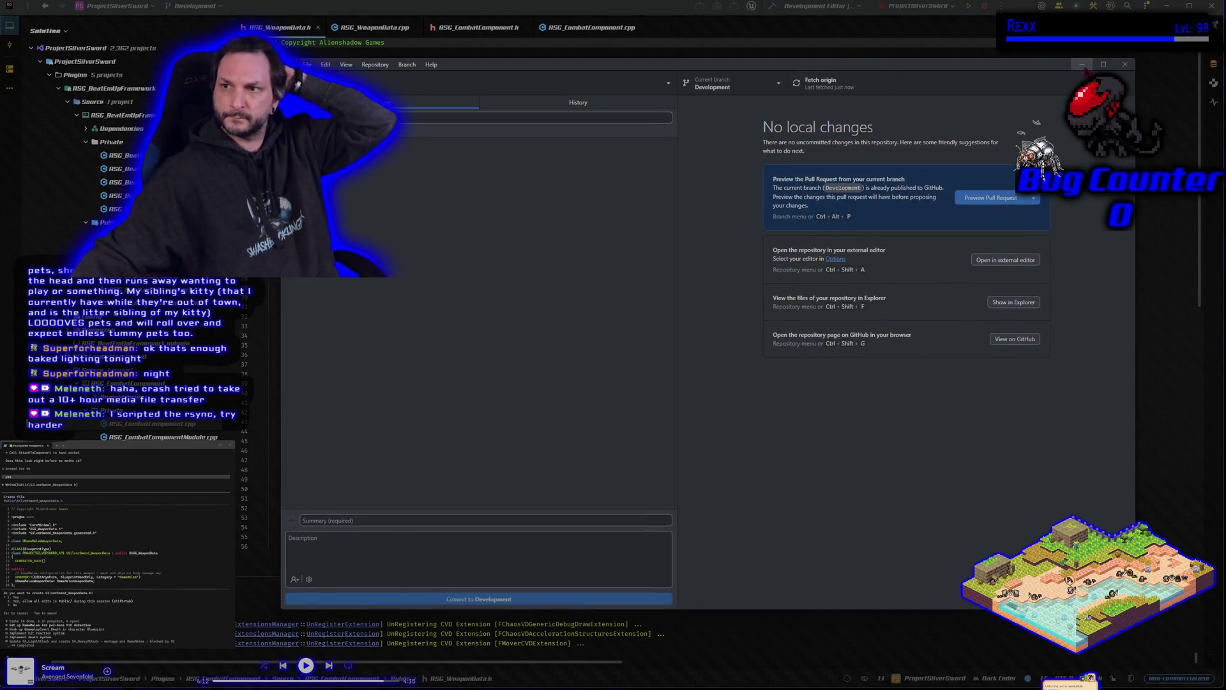
- Back in Rider, approve creating SilverSword_WeaponData.h and SilverSword_WeaponData.cpp while viewing ASG_WeaponData.h
key("alt+Tab")
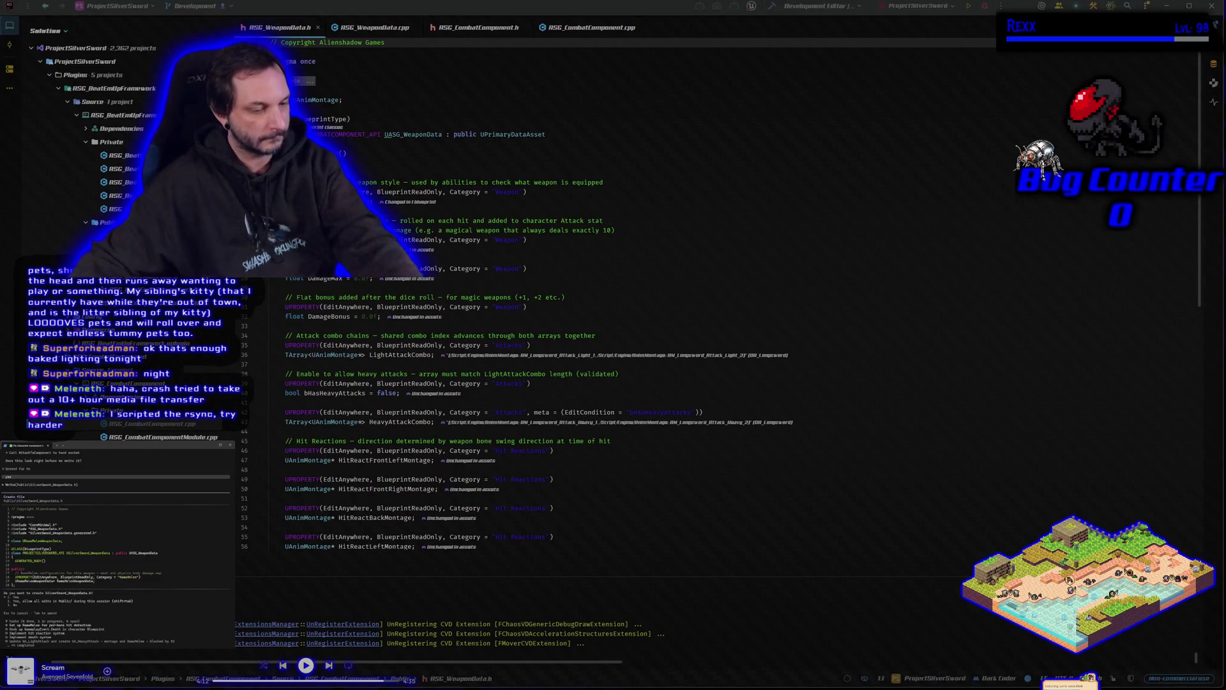
key("Return")
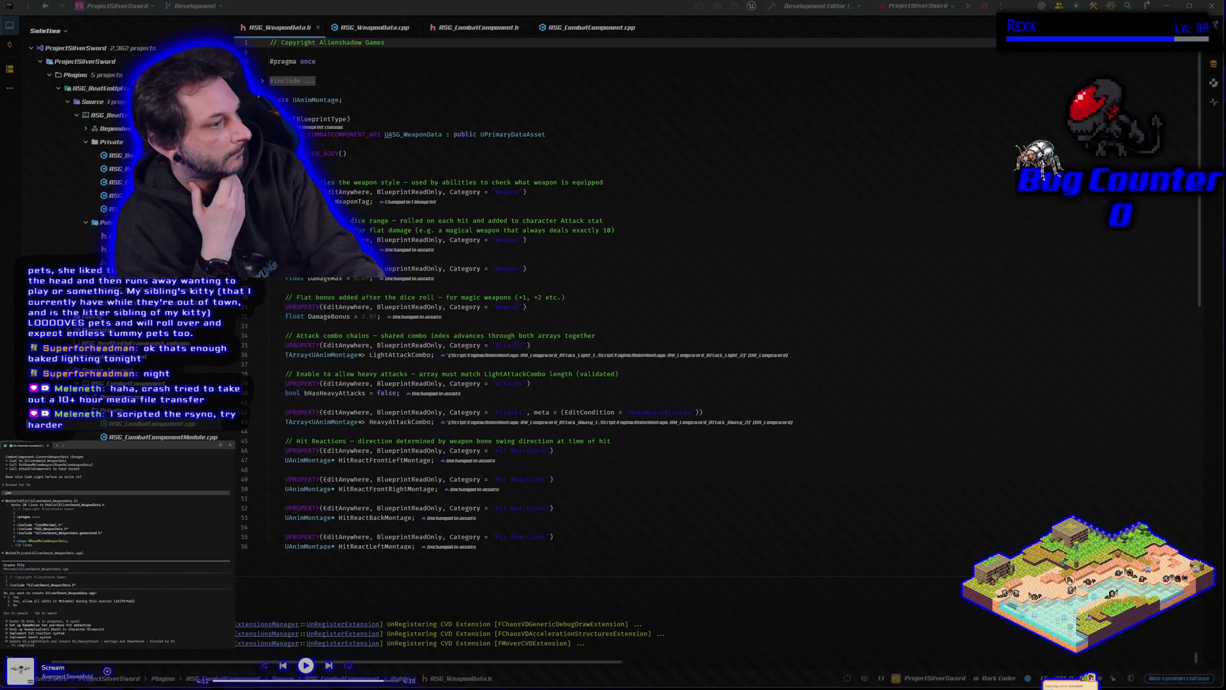
key("shift+tab")
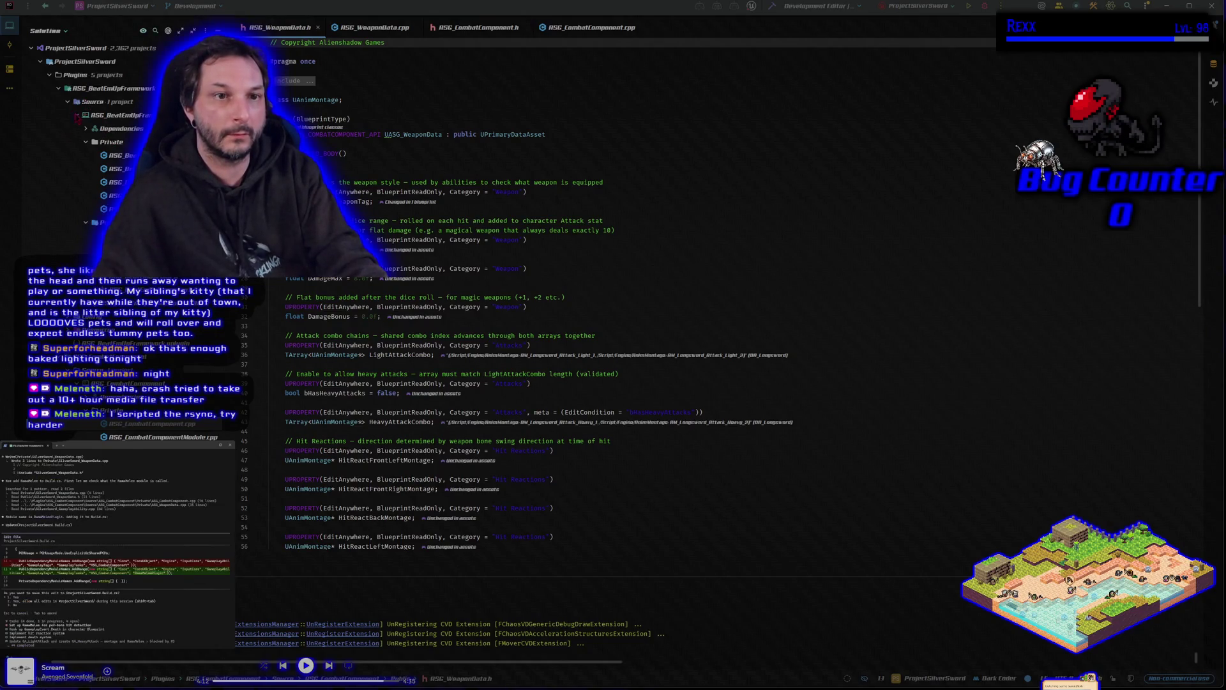
- Collapse the framework plugin and open SilverSword_WeaponData.cpp to read the new source
left_click(76, 115)
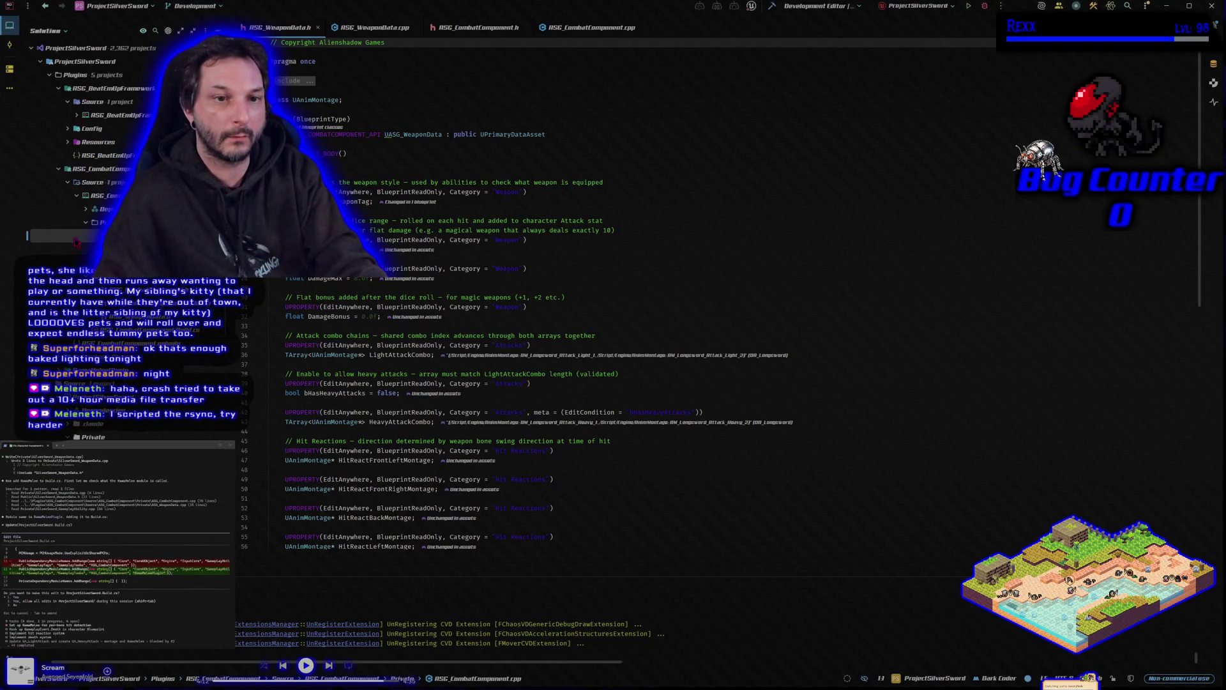
scroll(89, 160, "down", 5)
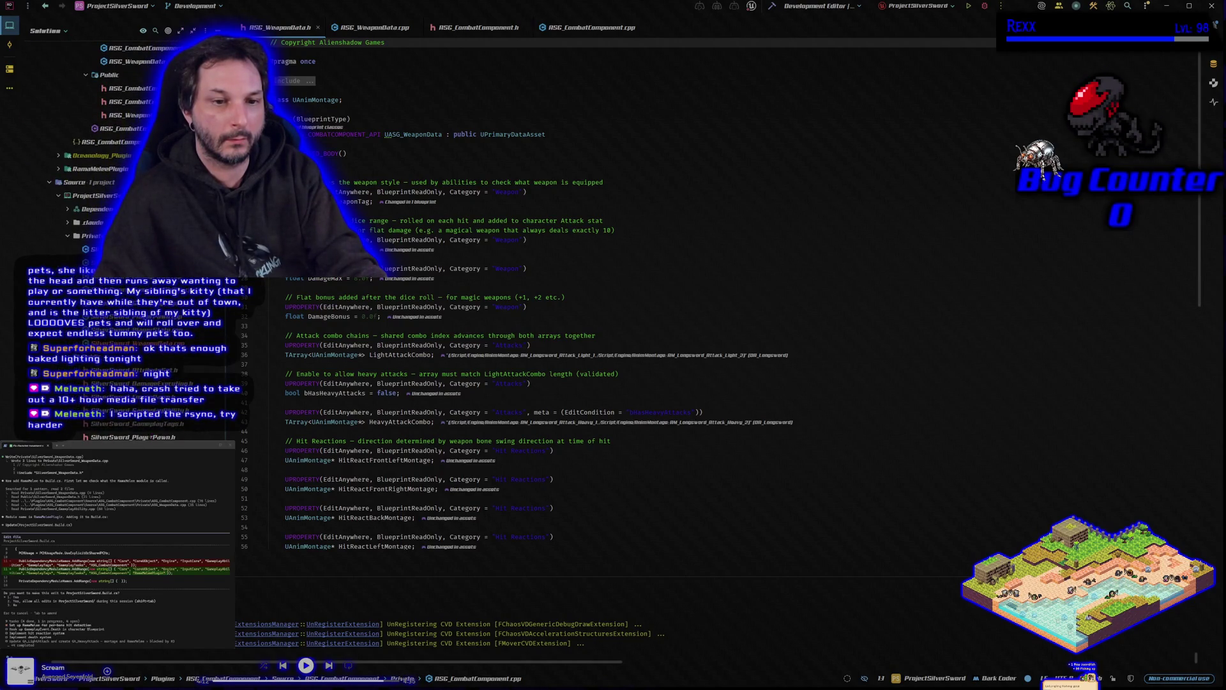
double_click(128, 343)
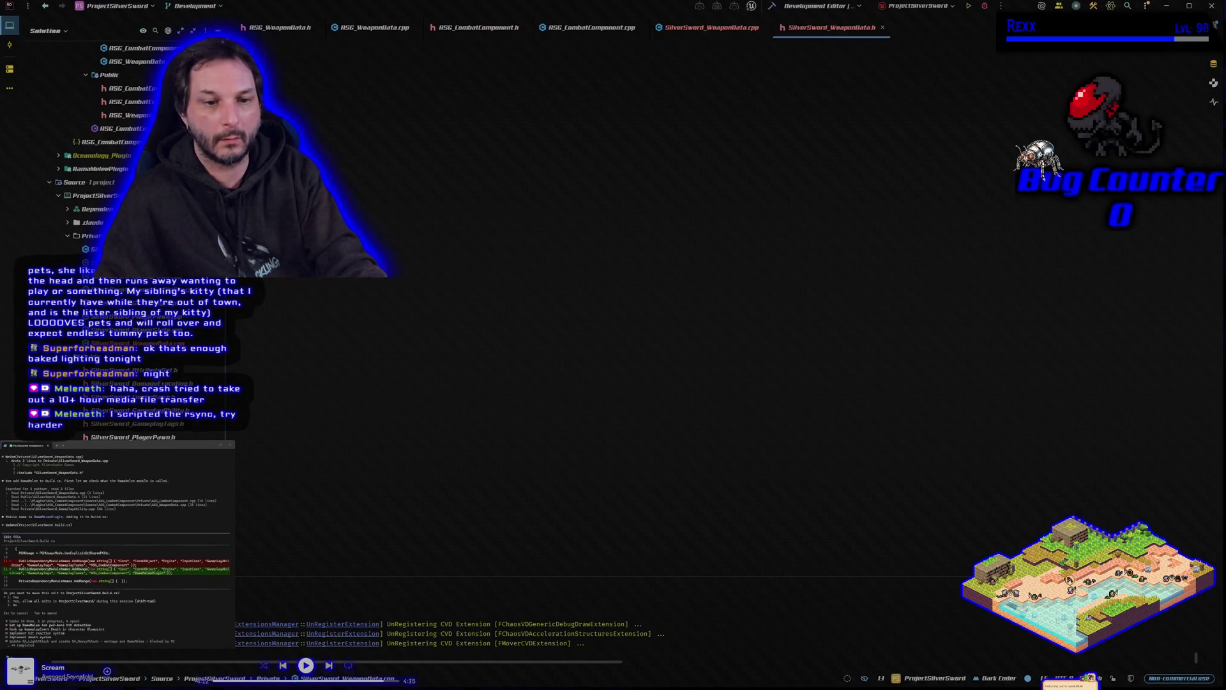
left_click(702, 27)
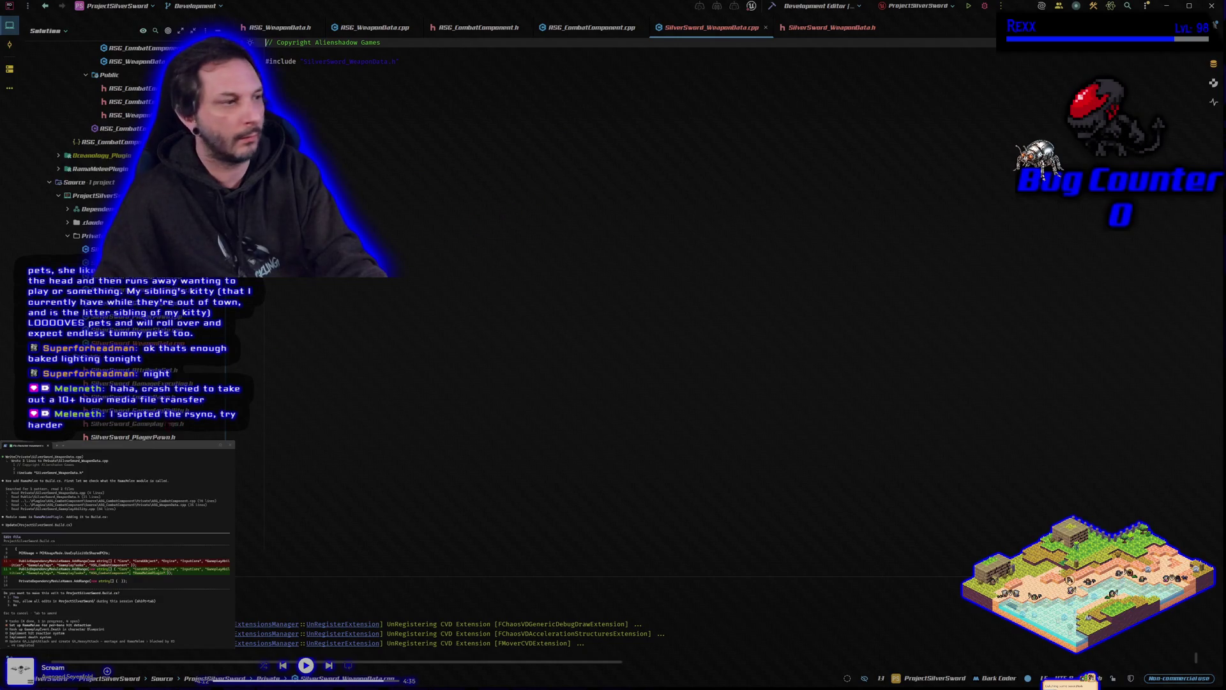
scroll(115, 535, "up", 5)
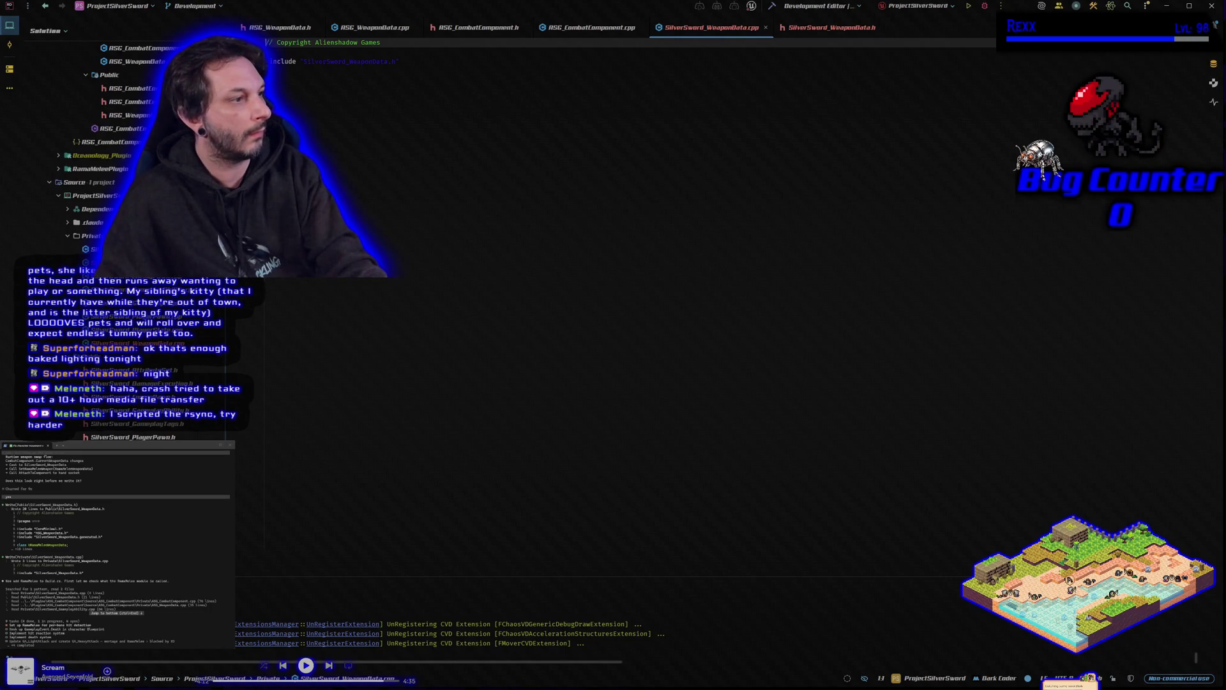
- Review the SilverSword_WeaponData.h header, then approve the Build.cs dependency update in Claude Code
left_click(843, 29)
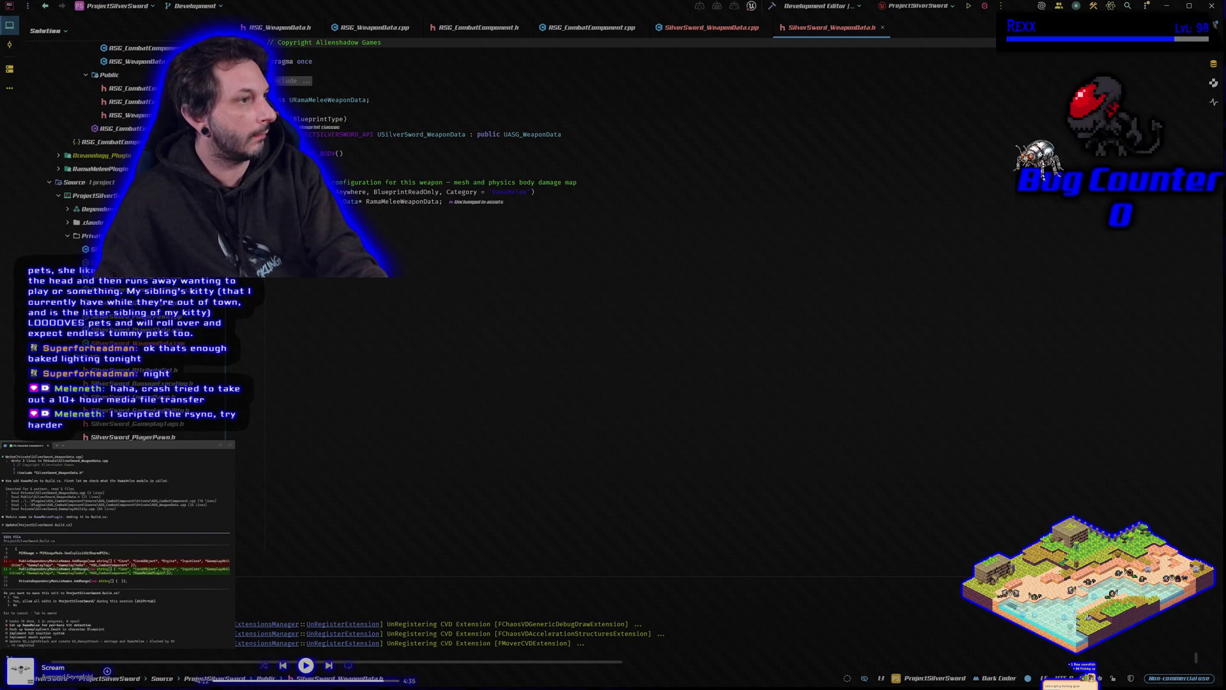
key("alt+Tab")
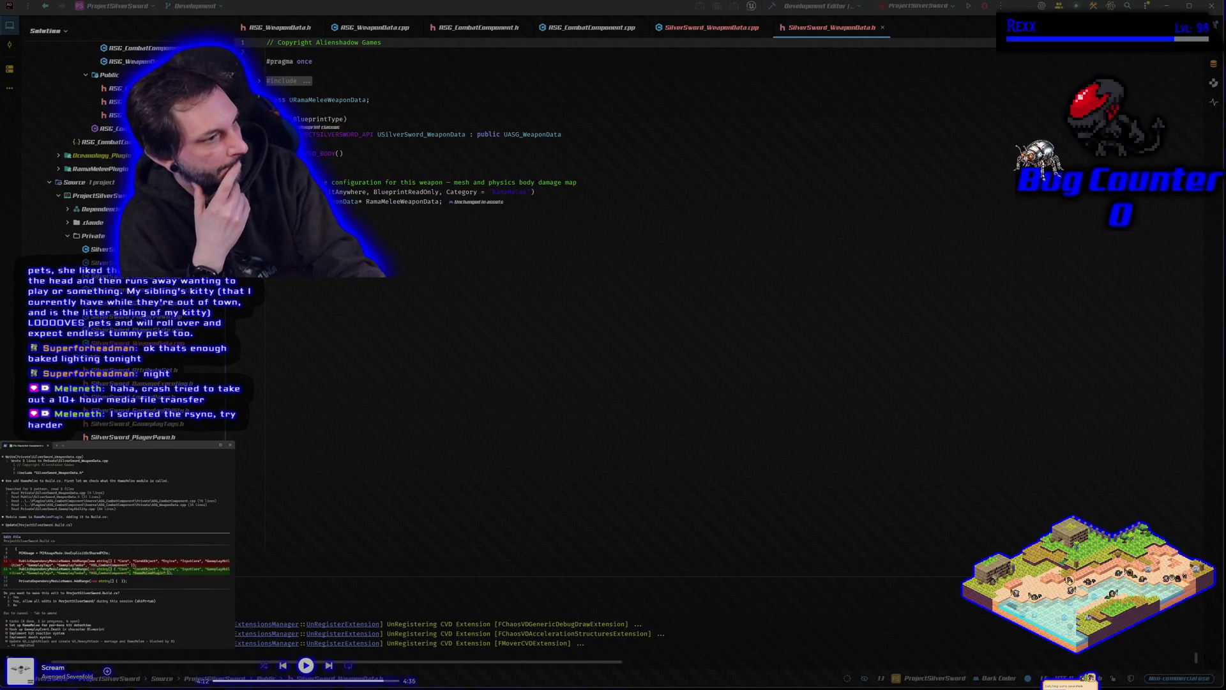
key("shift+Tab")
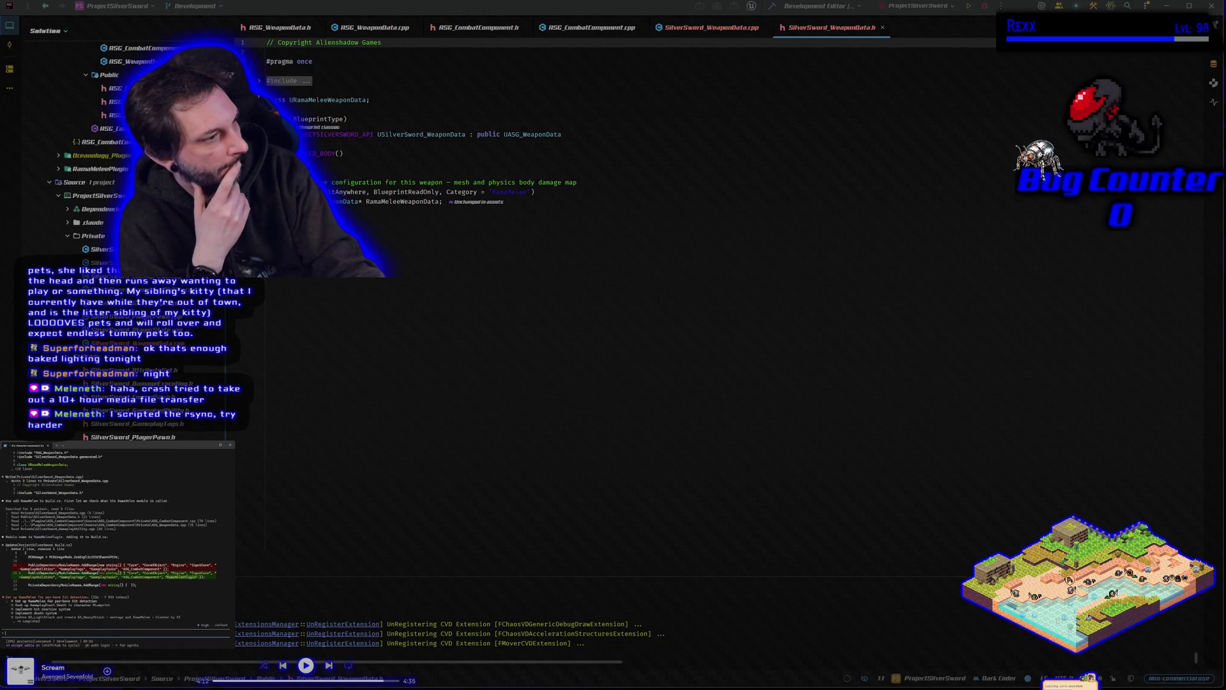